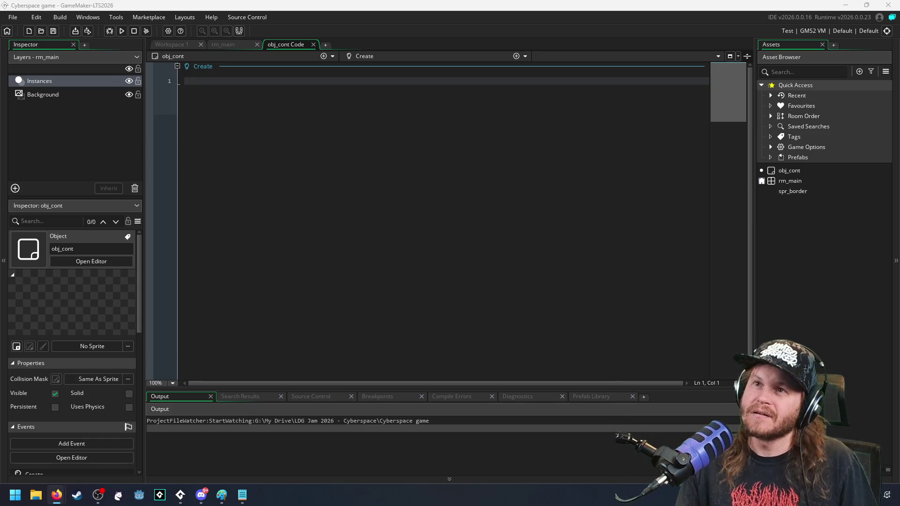
Step: Bring the YouTube livestream browser window in front of GameMaker
left_click(819, 242)
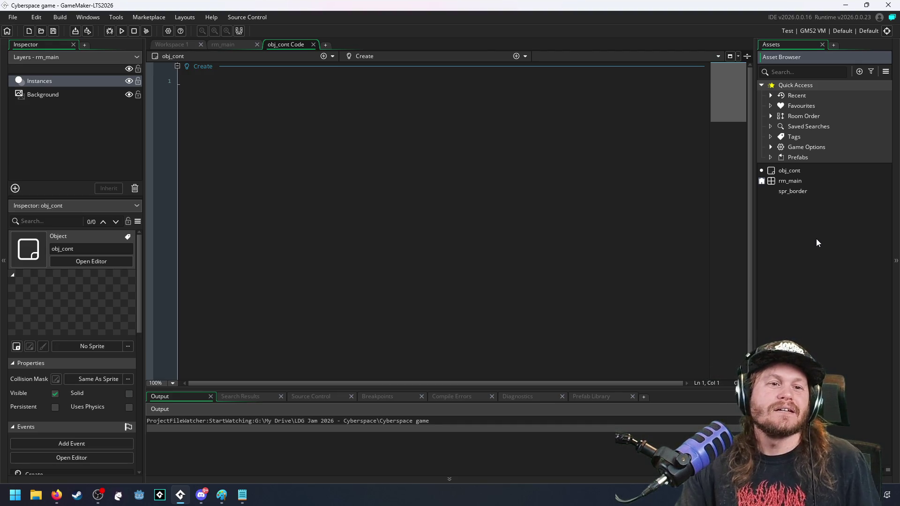
key("alt+Tab")
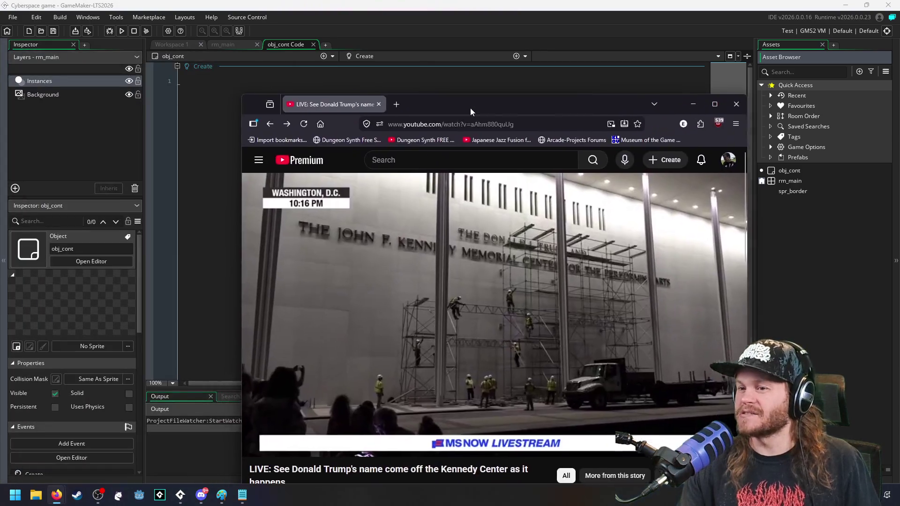
Step: Drag the livestream window off the left edge and return to the obj_cont Create code
left_click_drag(469, 107, 428, 63)
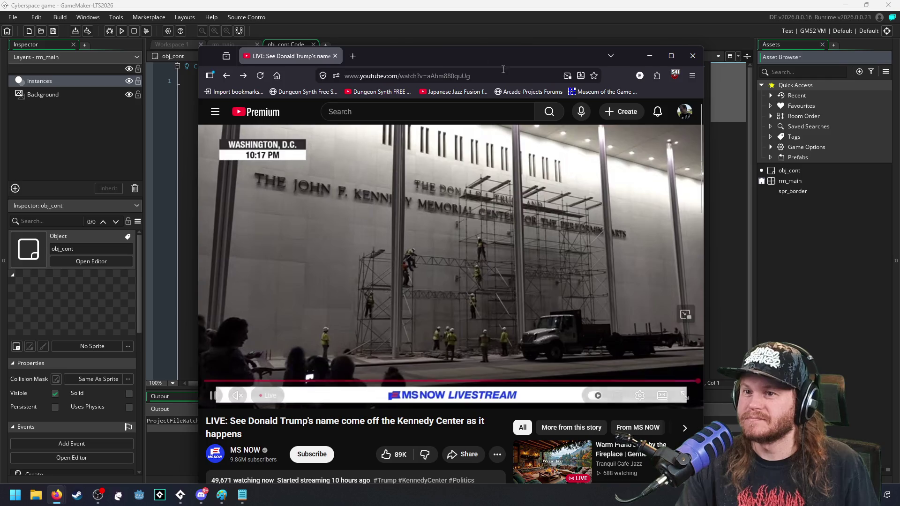
left_click_drag(422, 57, 0, 60)
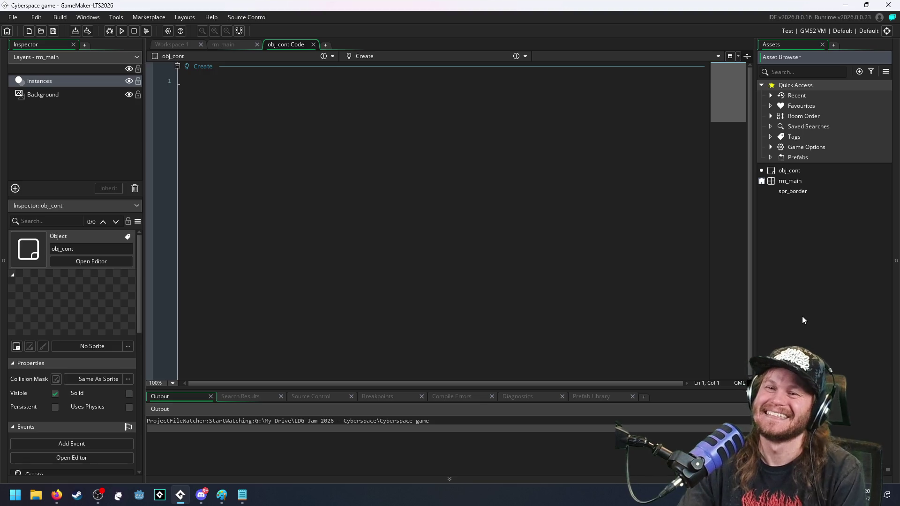
left_click(370, 229)
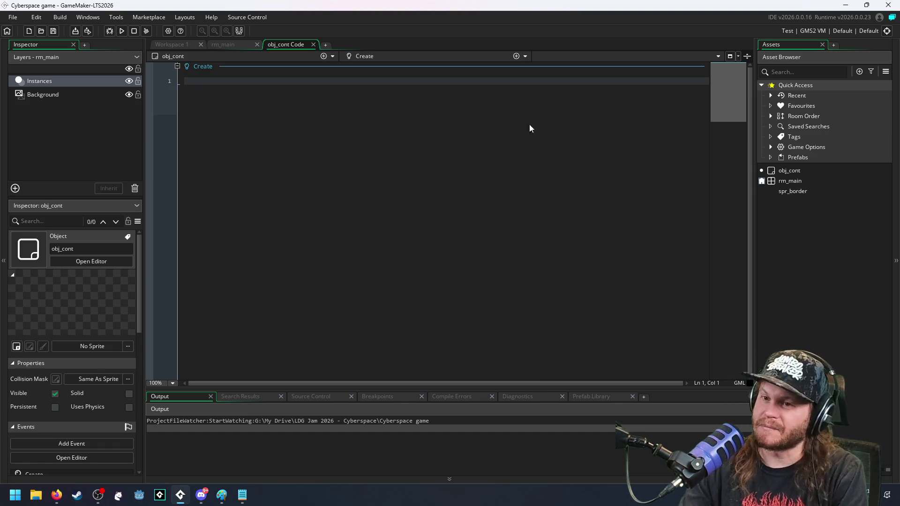
Step: Show the menu of event types that can be added to obj_cont
left_click(526, 56)
left_click(522, 98)
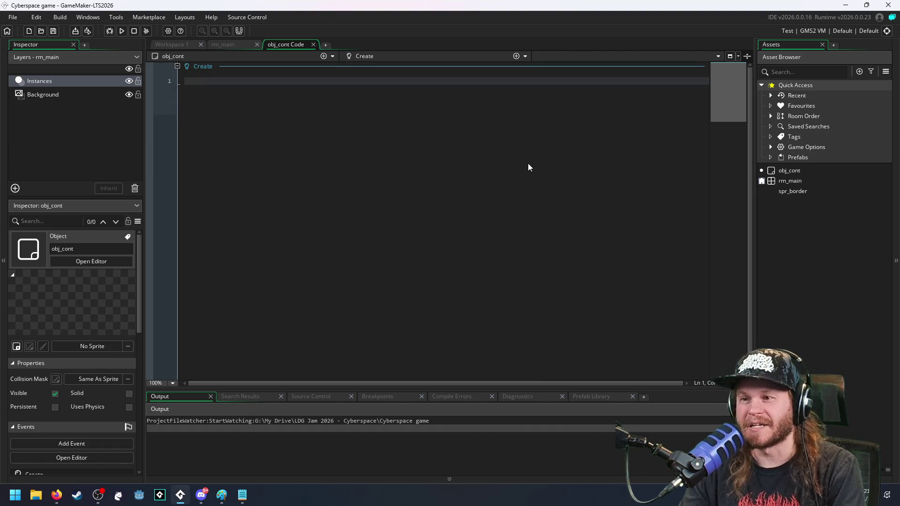
left_click(525, 57)
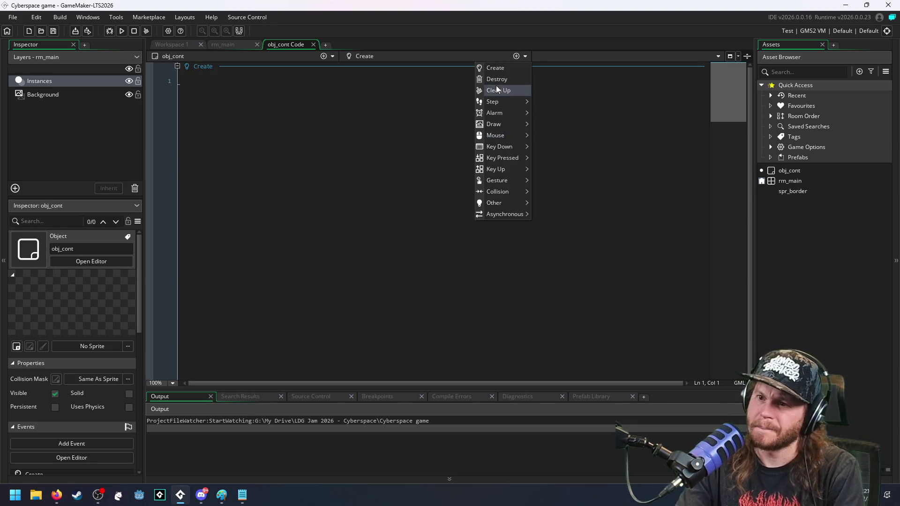
mouse_move(493, 101)
left_click(538, 101)
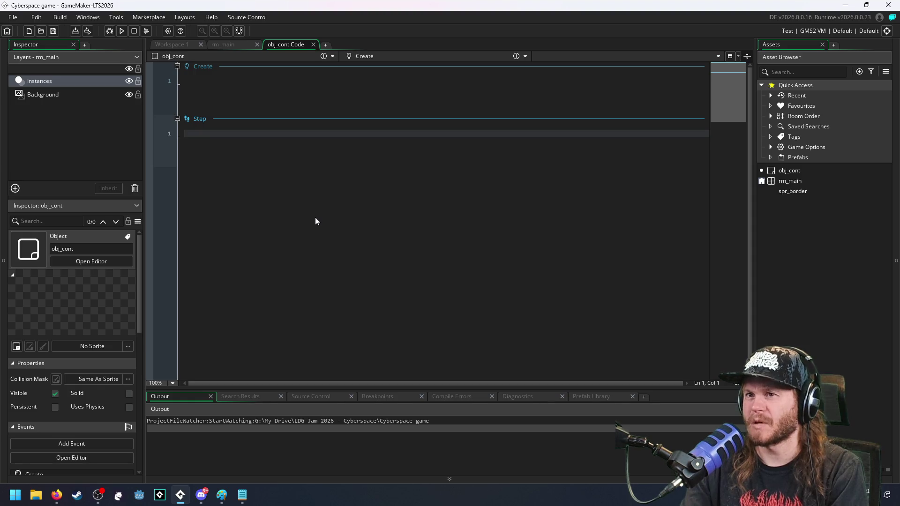
left_click(835, 261)
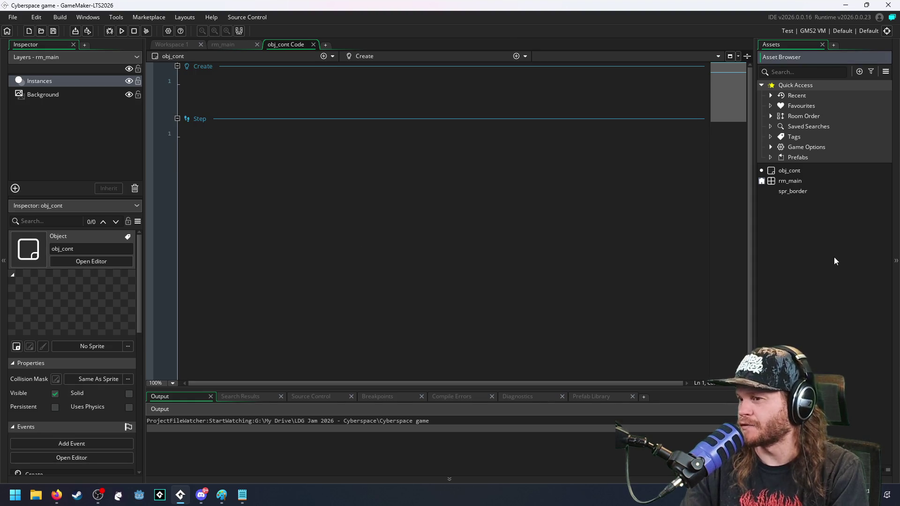
left_click(349, 258)
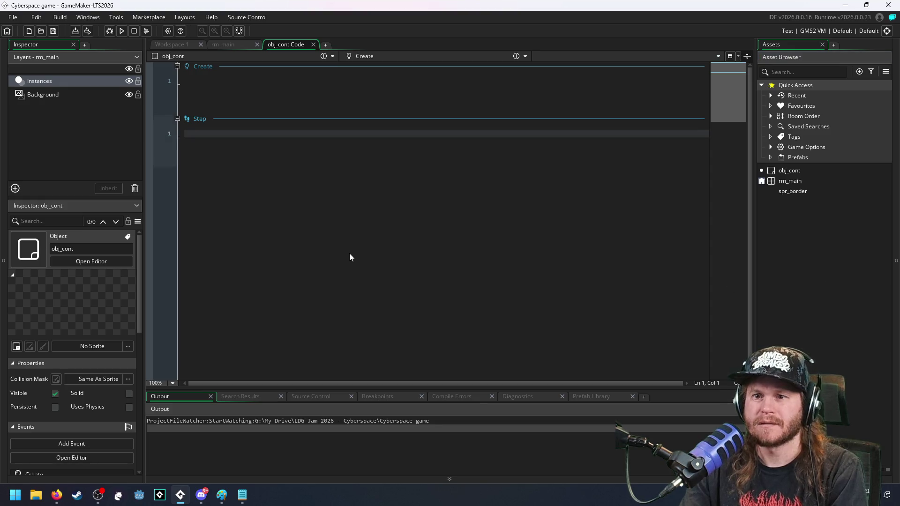
left_click(434, 100)
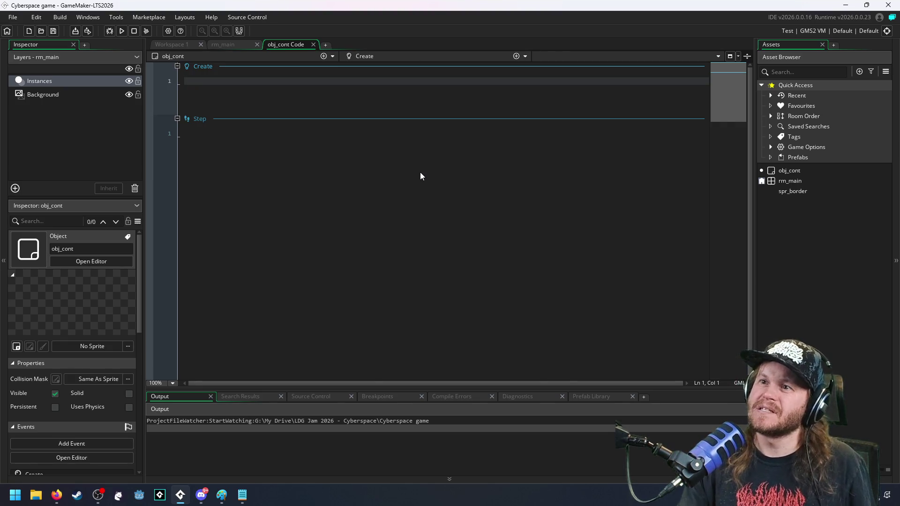
left_click(413, 174)
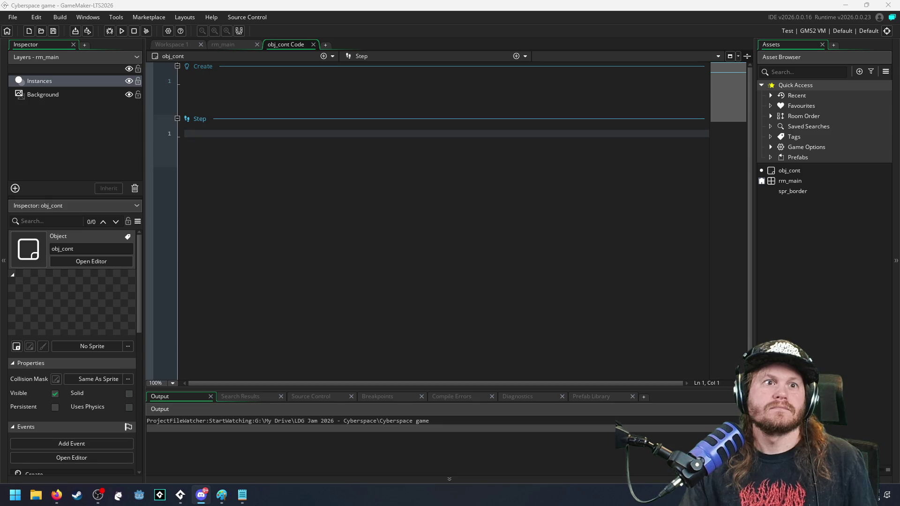
left_click(370, 209)
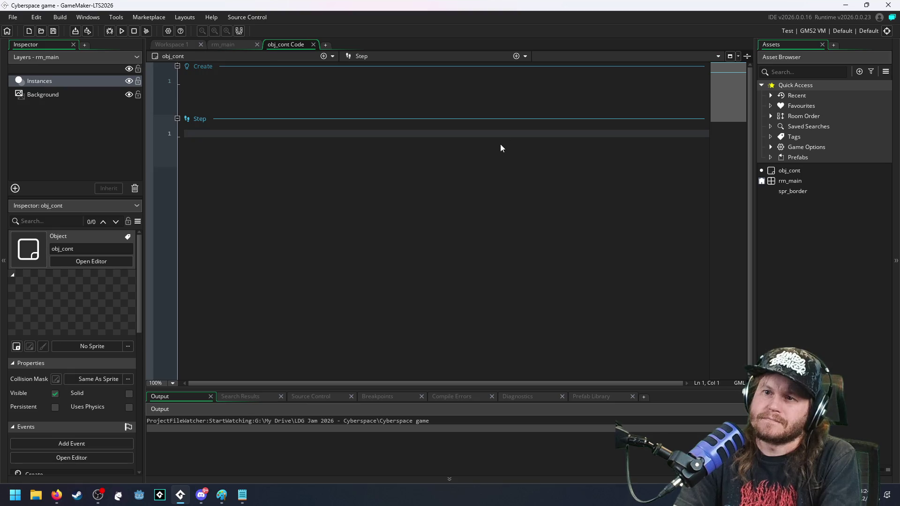
left_click(517, 56)
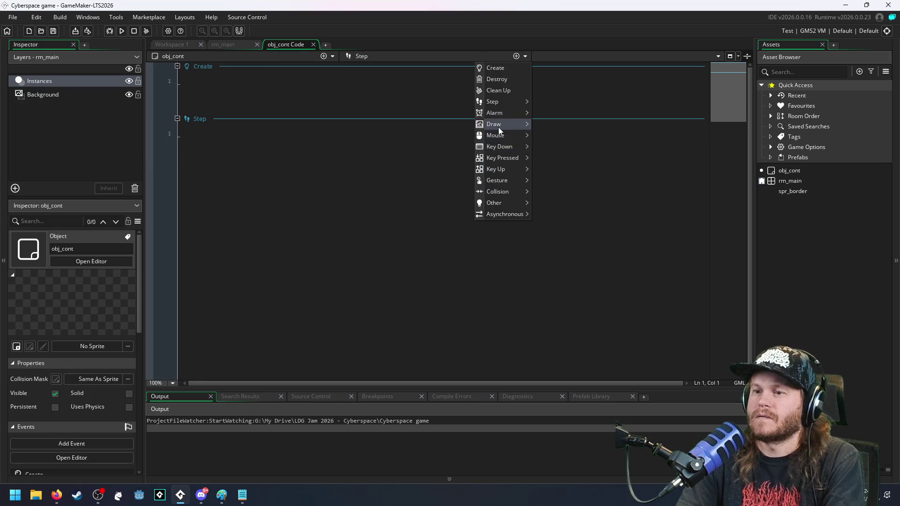
Step: Add a Draw event to obj_cont with a for-loop header, then view rm_main
left_click(543, 125)
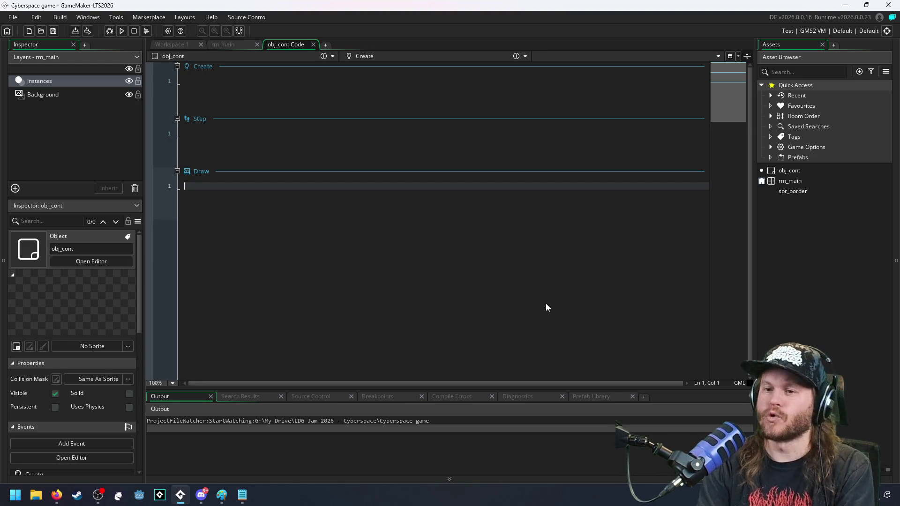
type("for(i=0;i<")
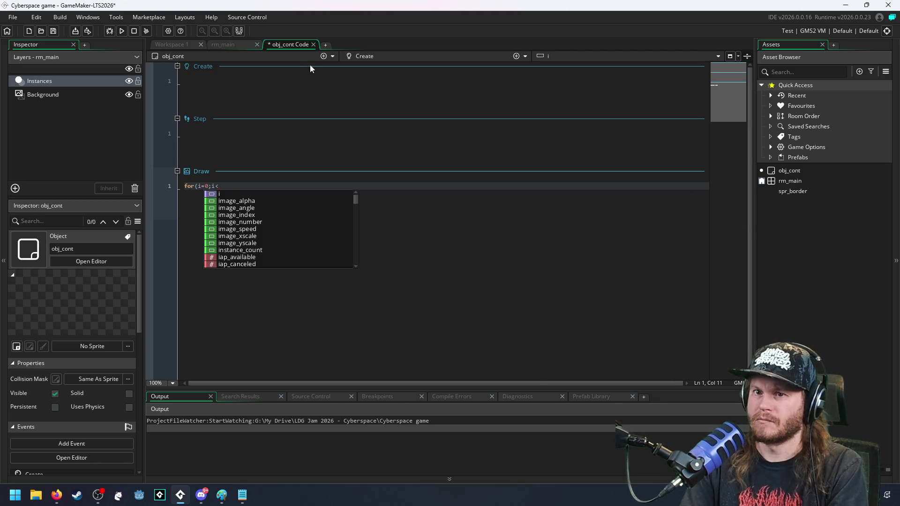
left_click(231, 45)
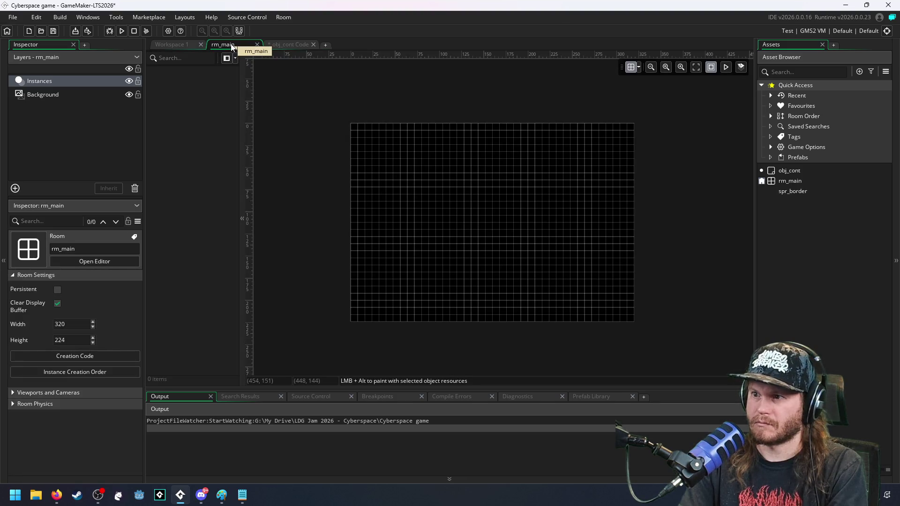
left_click(639, 69)
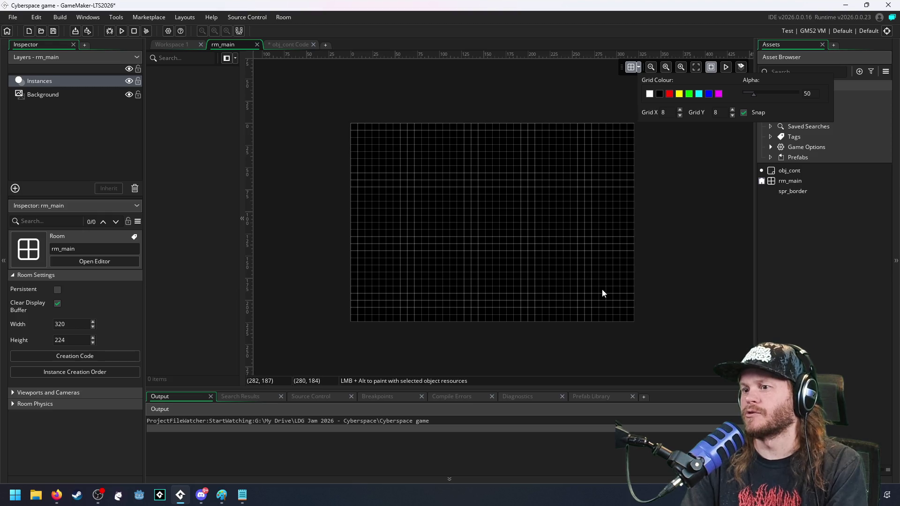
left_click(282, 44)
type("for(i=0;i<")
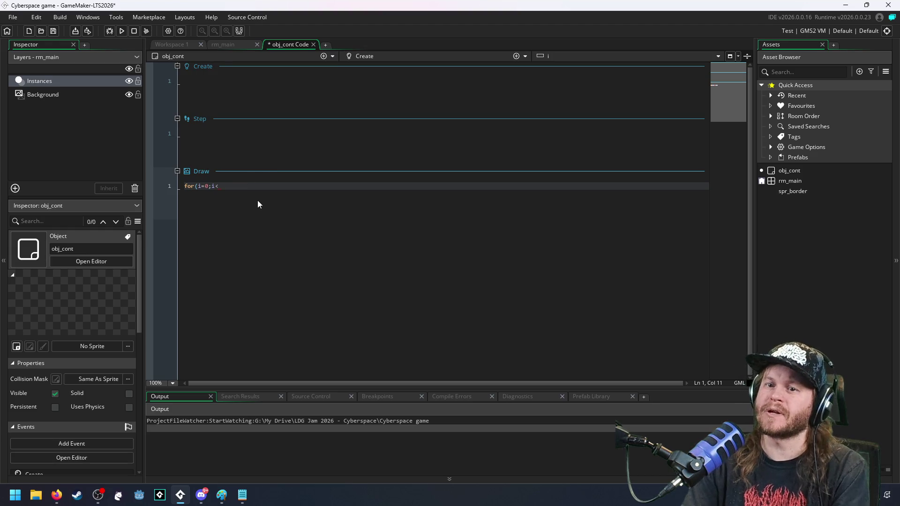
type("20")
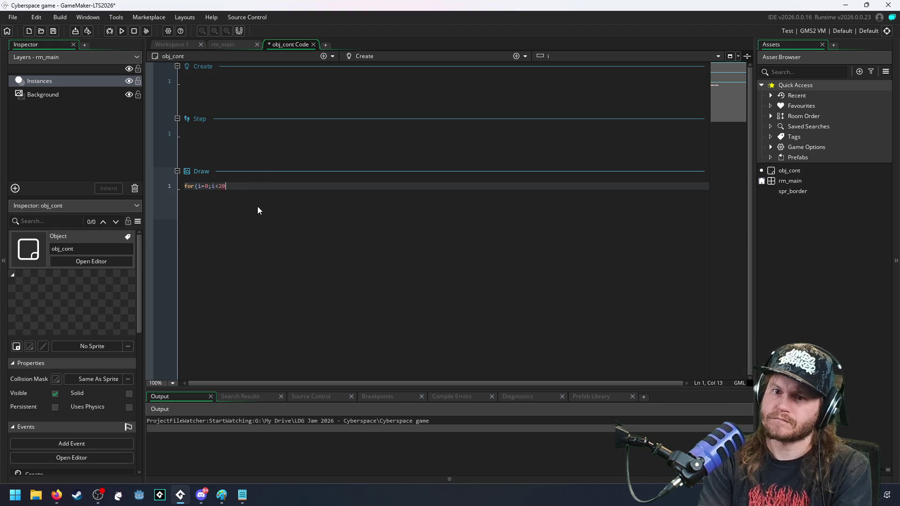
type(";i++){")
Step: Inside the loop body write draw_set_color(c_green) before the line call
key("BackSpace")
key("Return")
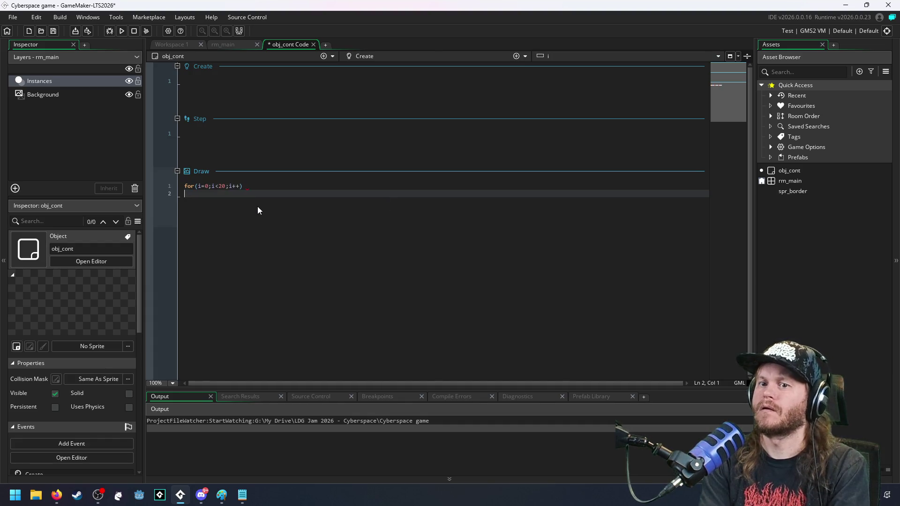
type("{")
key("Return")
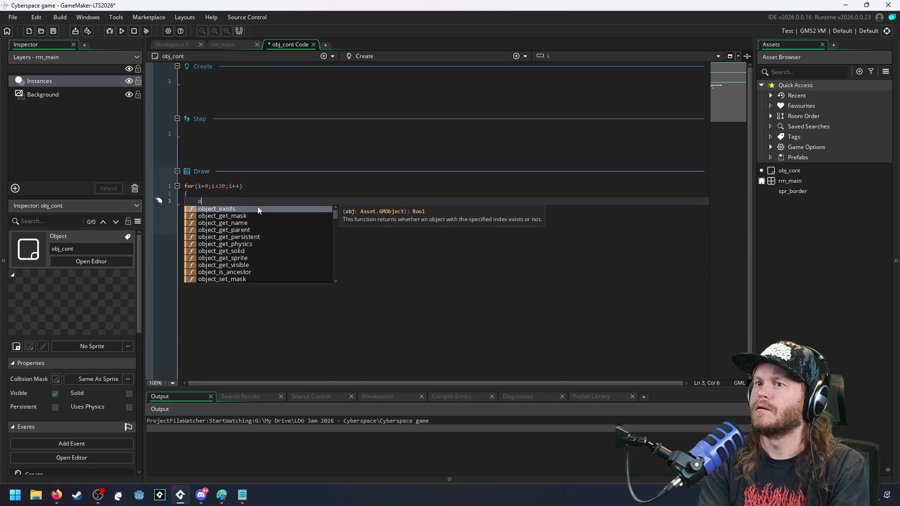
type("draw")
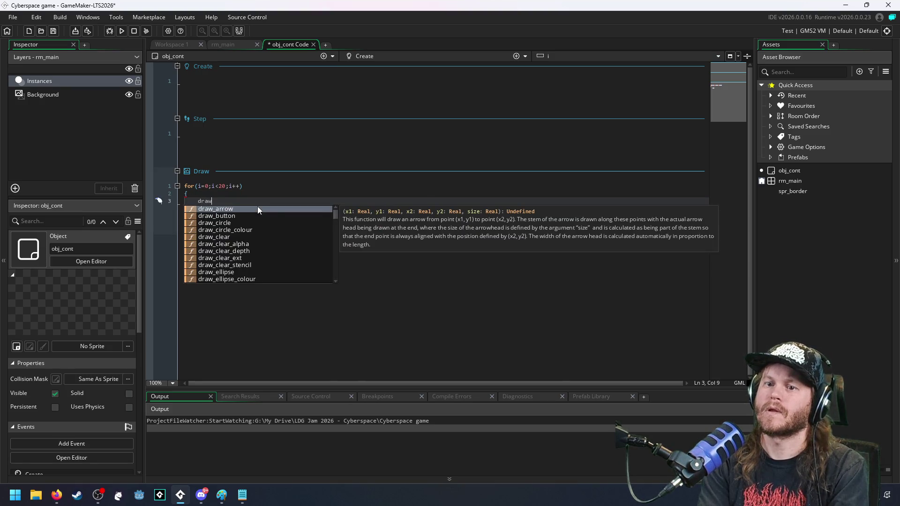
type("_line(")
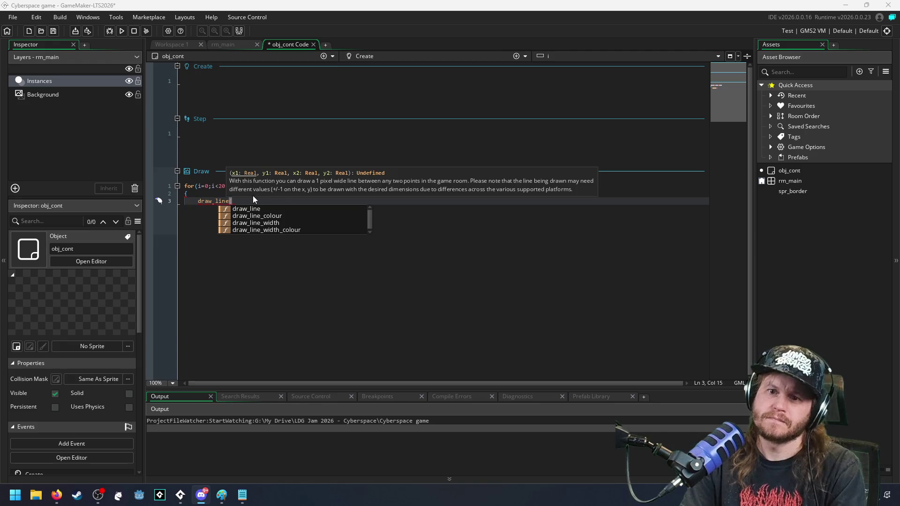
key("Escape")
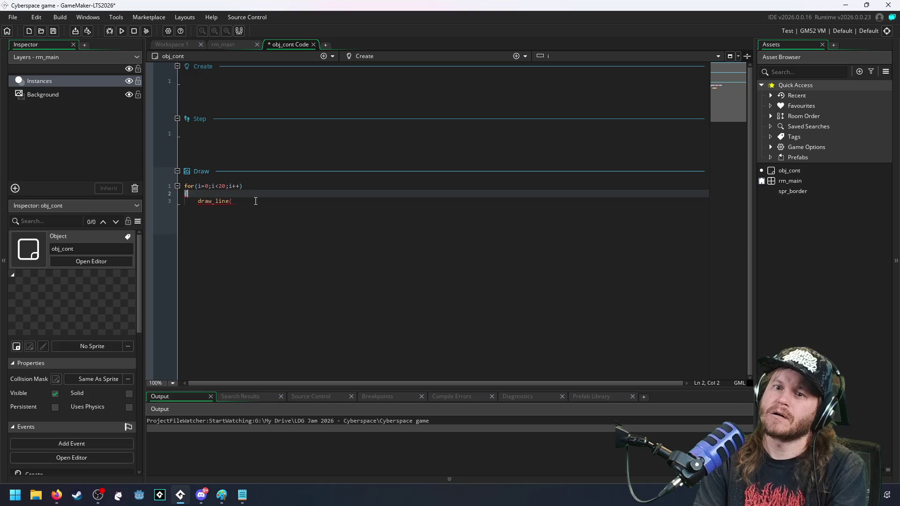
key("BackSpace")
key("BackSpace")
key("BackSpace")
type("_set")
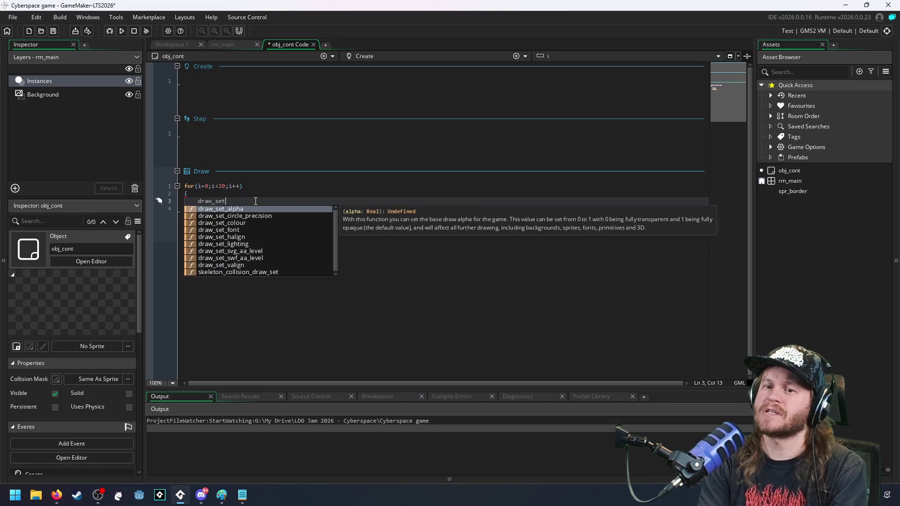
type("_color(c_")
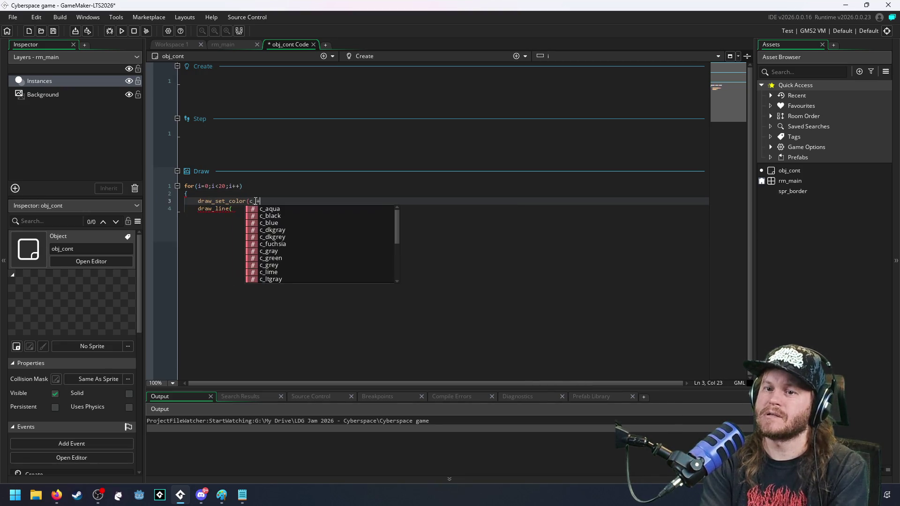
type("green);")
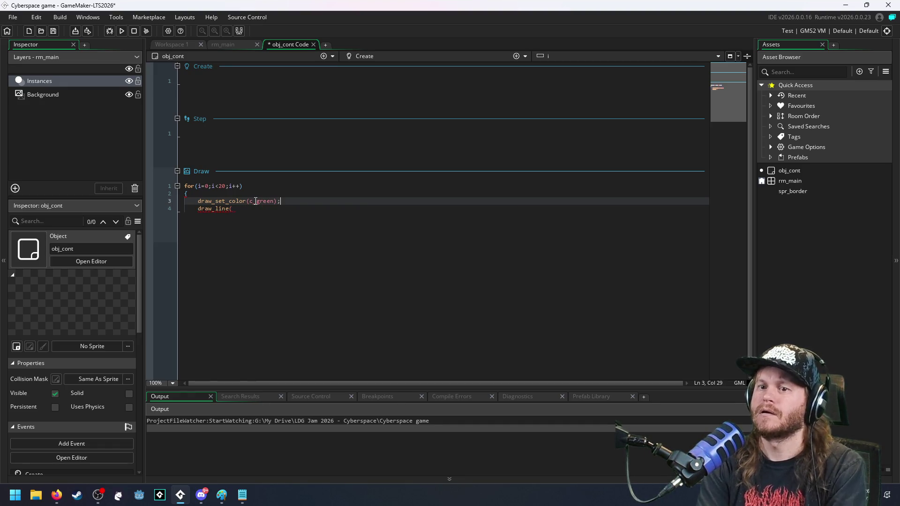
key("Down")
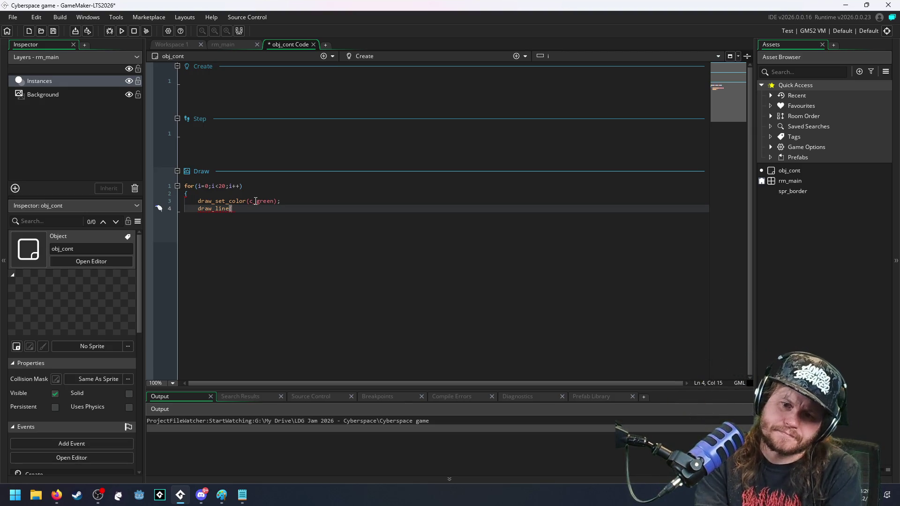
Step: Write draw_line(8*i+128,48,8*i+128, with the third argument fixed to 8*i
key("ctrl+space")
key("BackSpace")
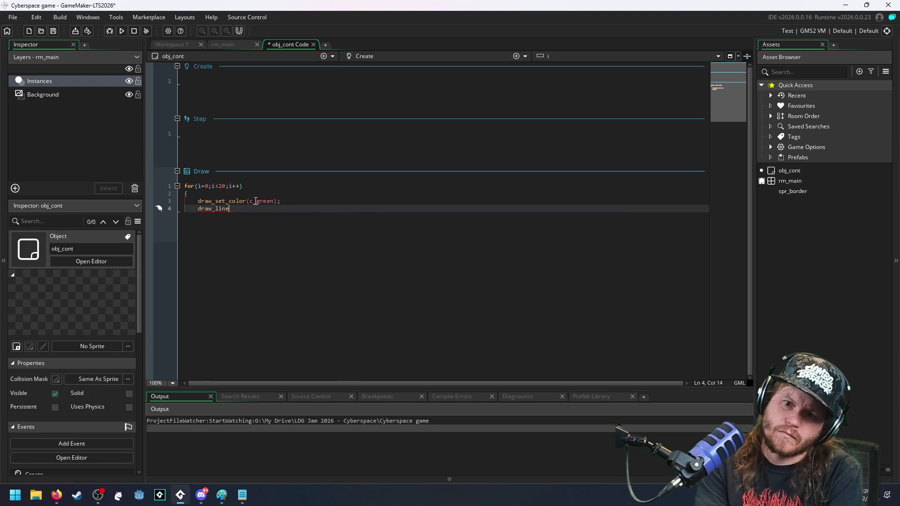
key("BackSpace")
key("BackSpace")
key("BackSpace")
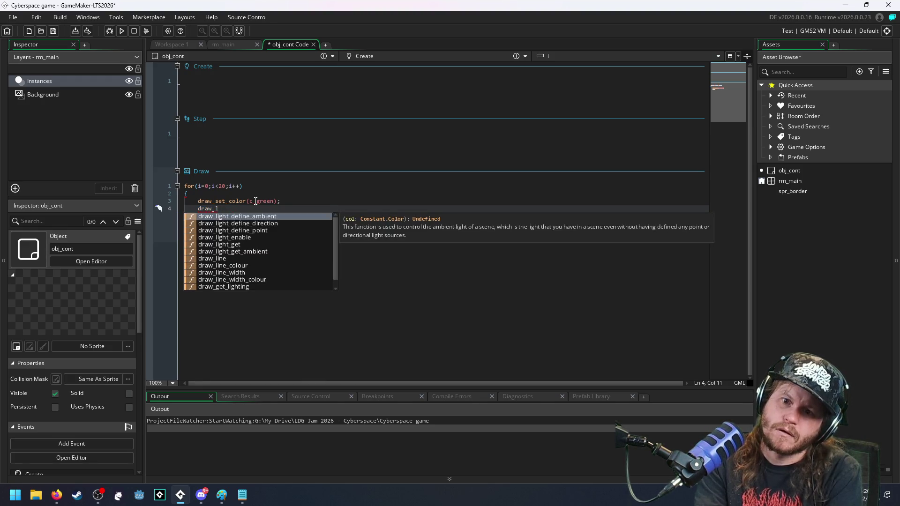
type("ine(")
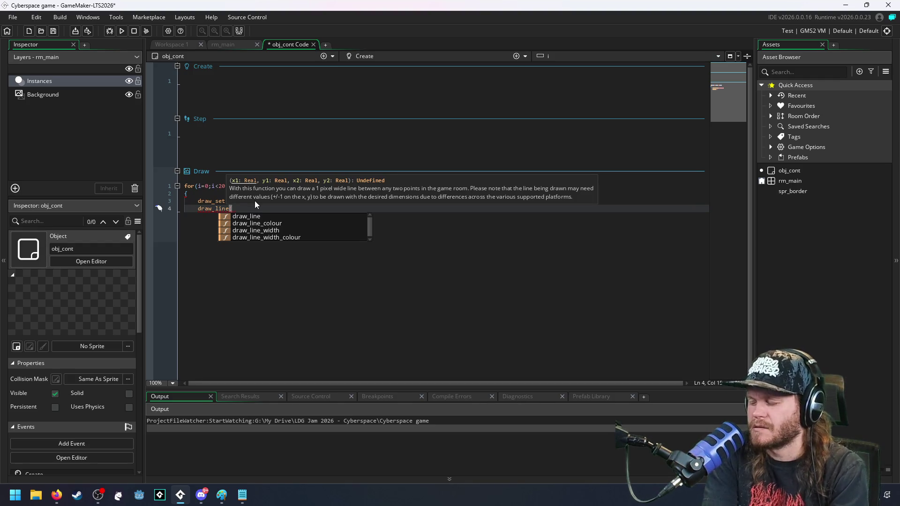
type("x")
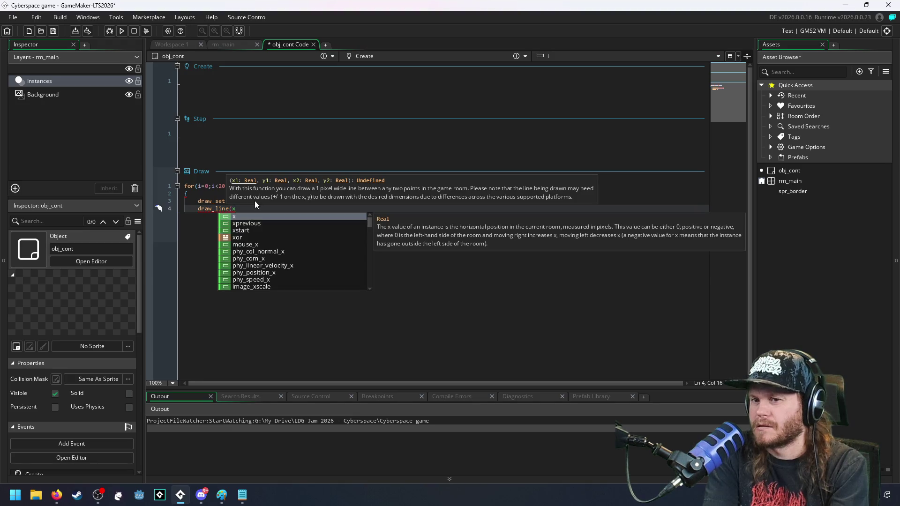
type("*i")
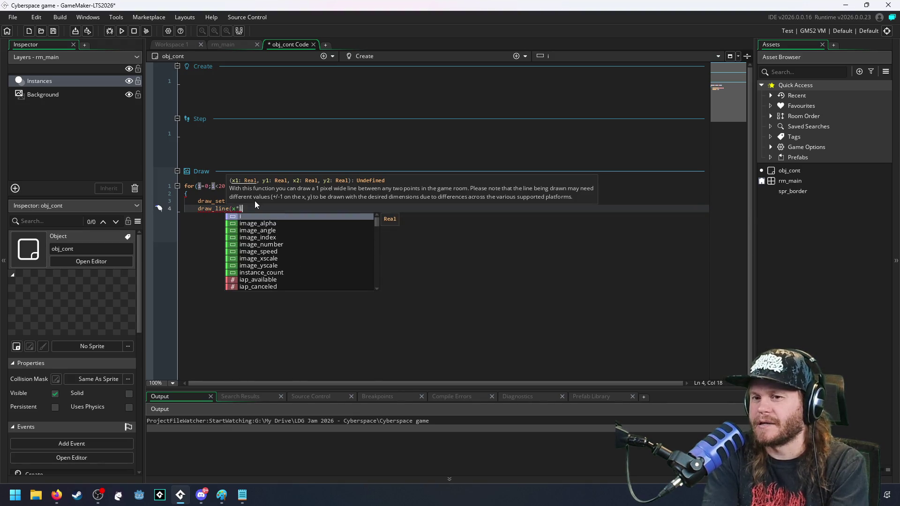
type("+")
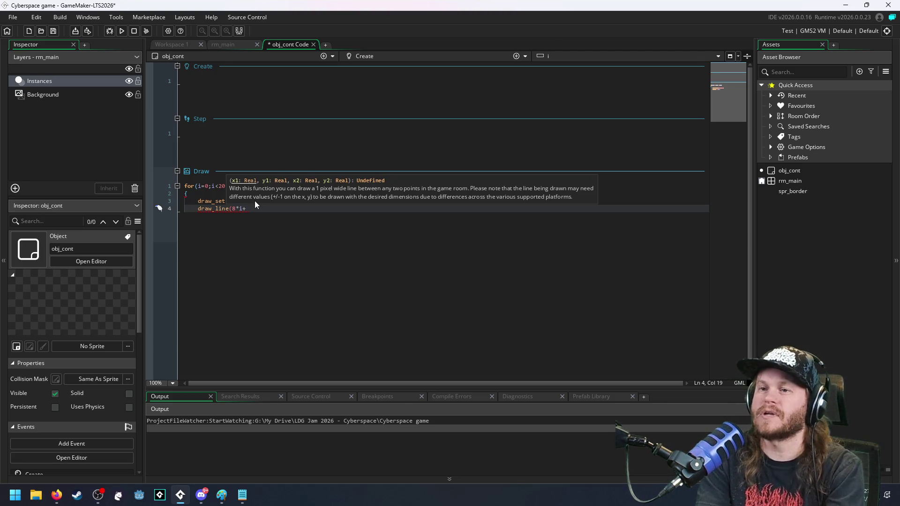
type("128,")
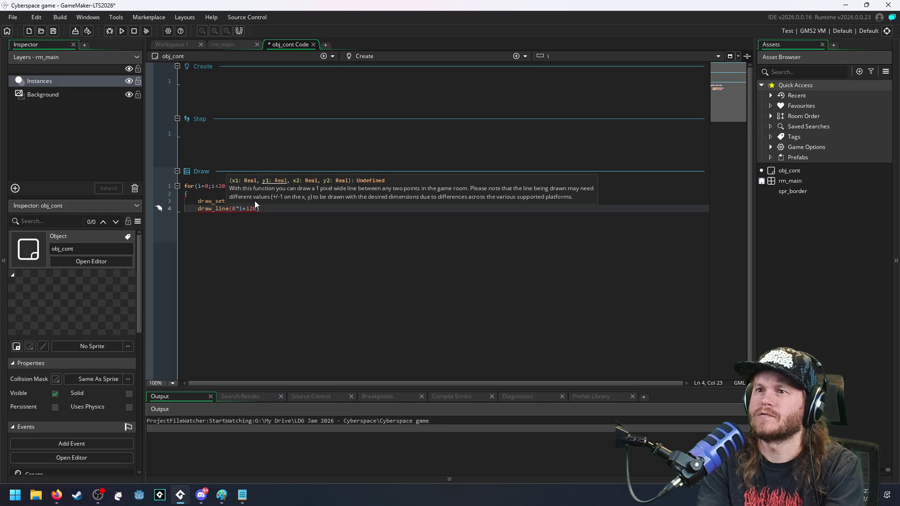
type("48")
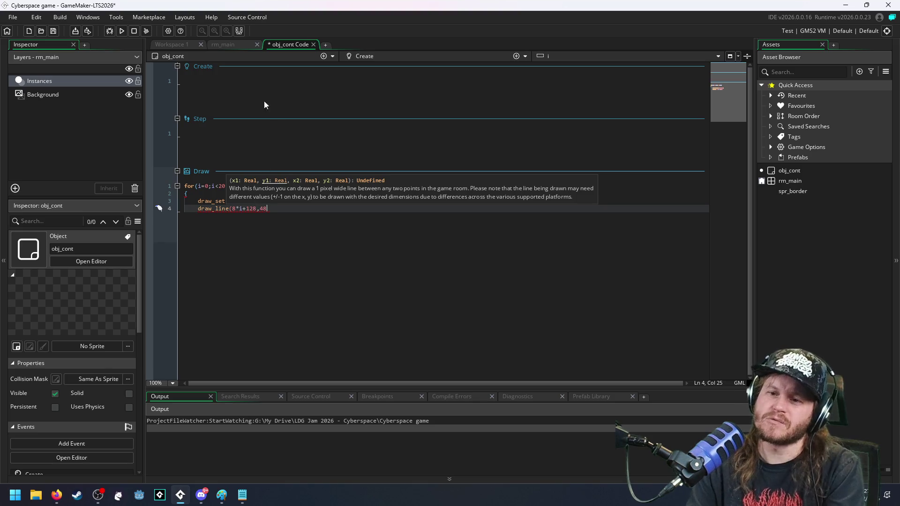
type(",")
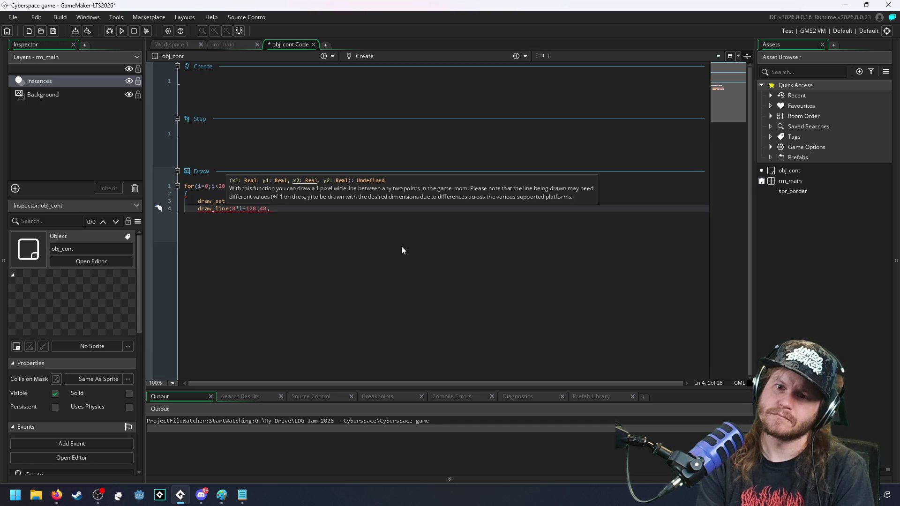
type("0")
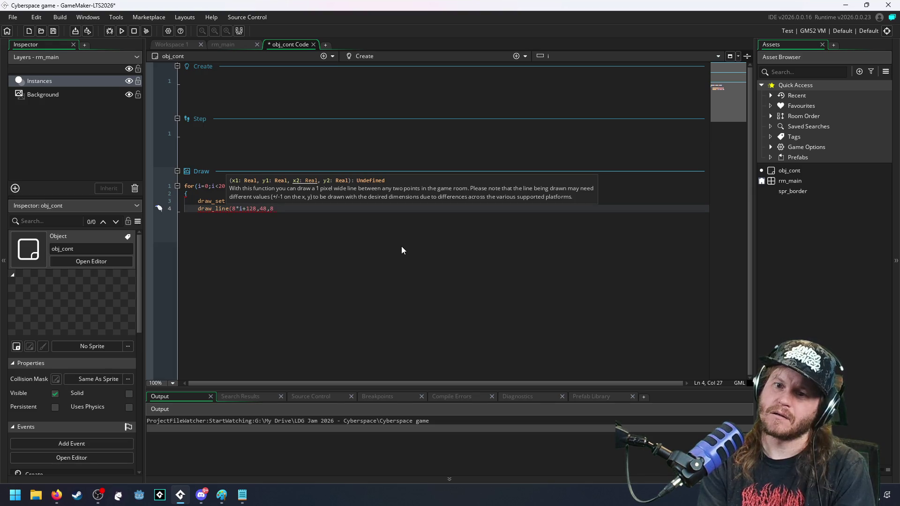
key("Escape")
key("BackSpace")
type("8*")
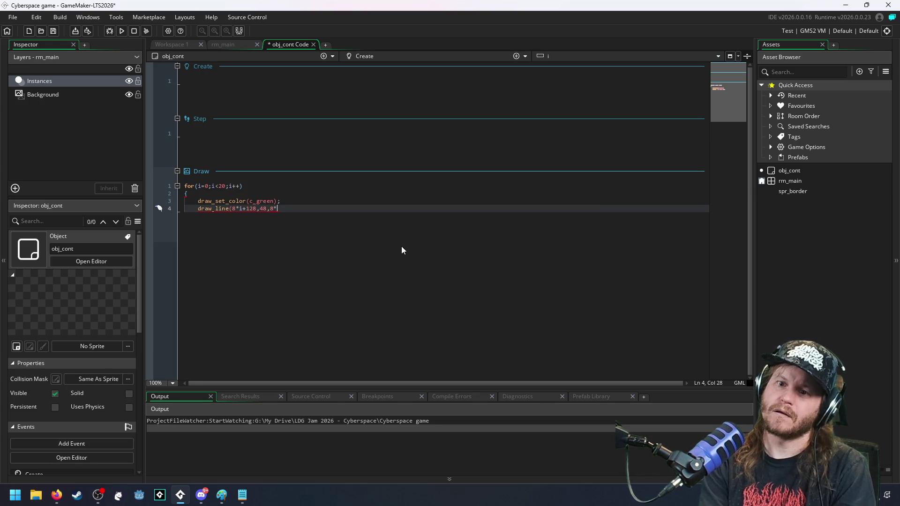
type("i")
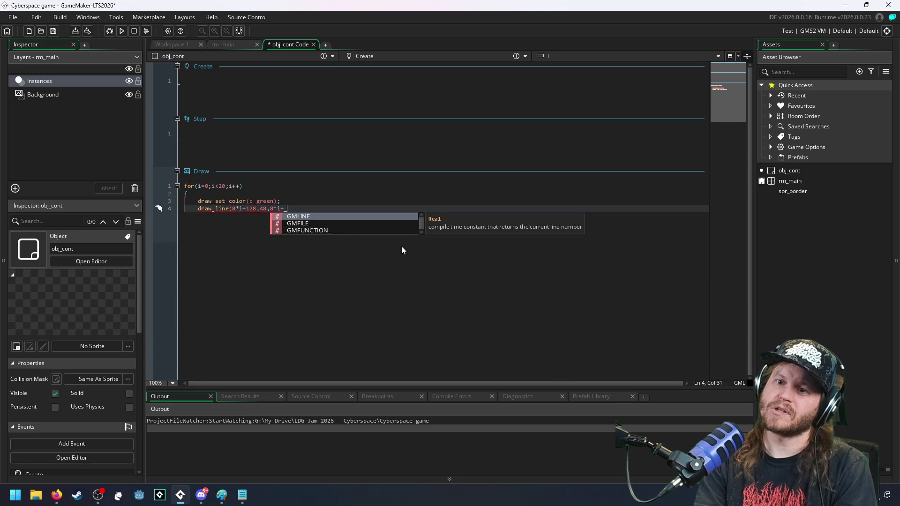
type("+128,")
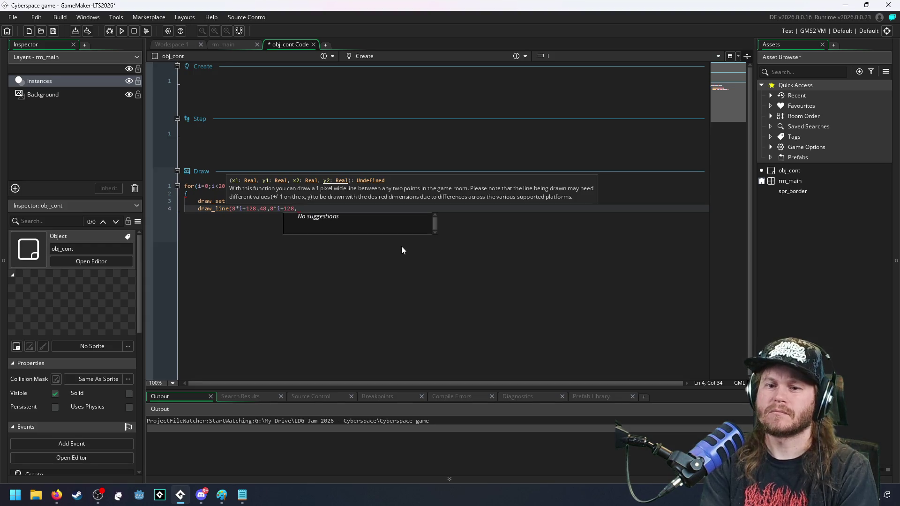
Step: Finish the draw_line call at y 208 after checking the room size, and close the loop
left_click(814, 181)
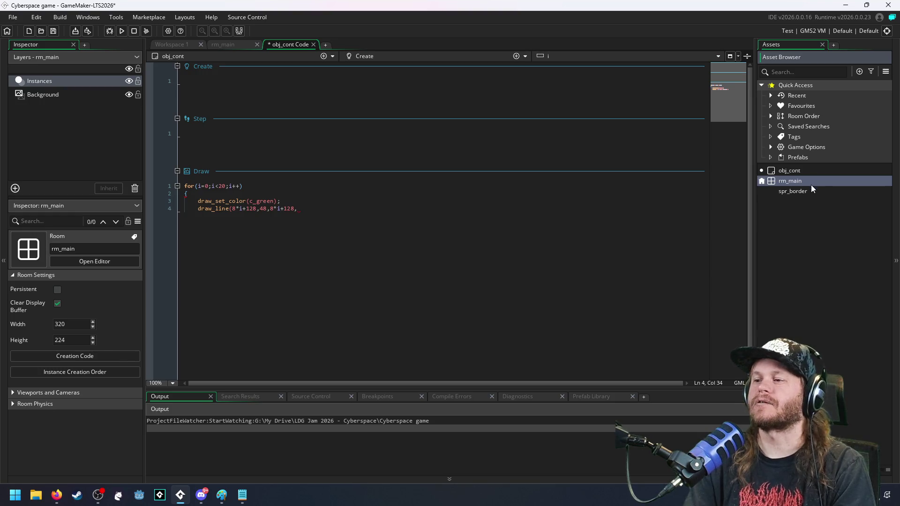
left_click(389, 210)
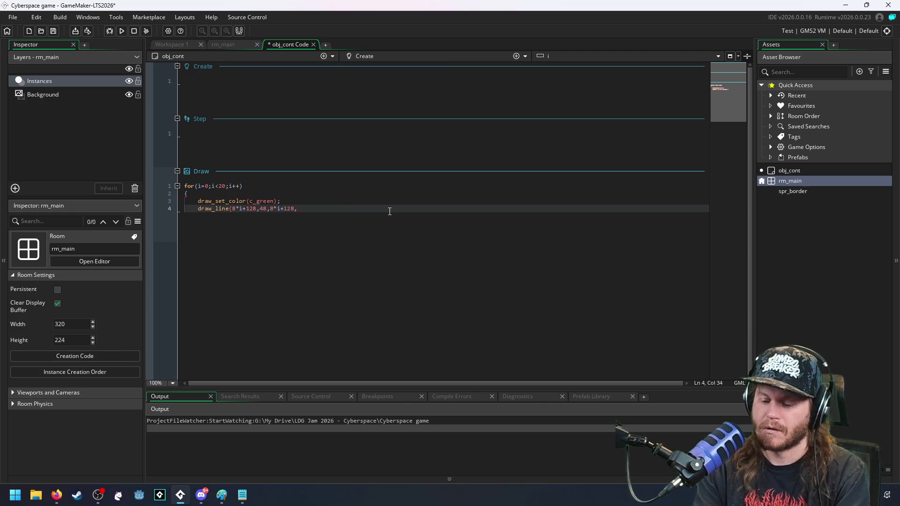
type("208")
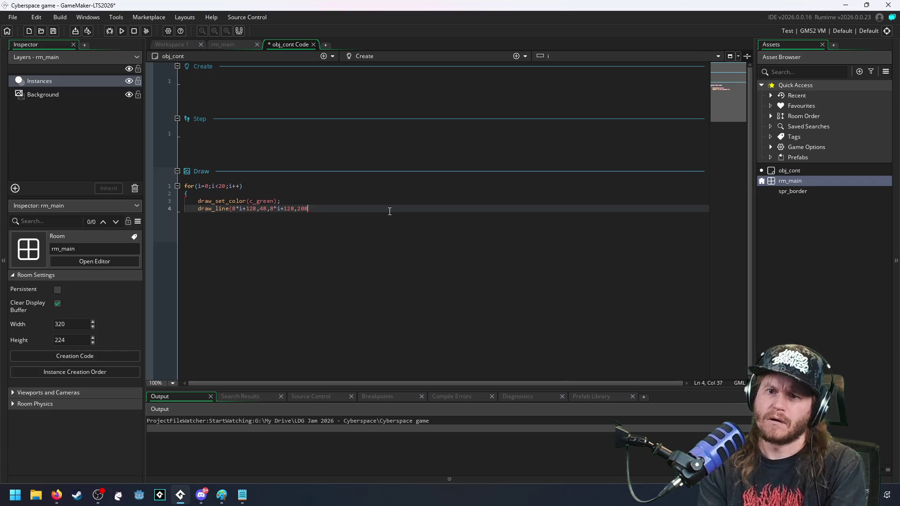
type(");")
key("Return")
type("}")
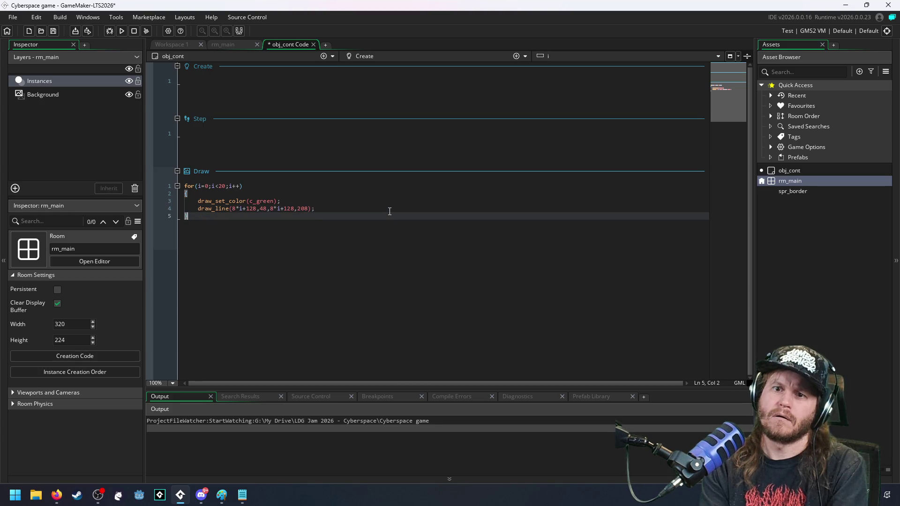
Step: Move draw_set_color(c_green) out of the loop to line 1, unindented
left_click(299, 196)
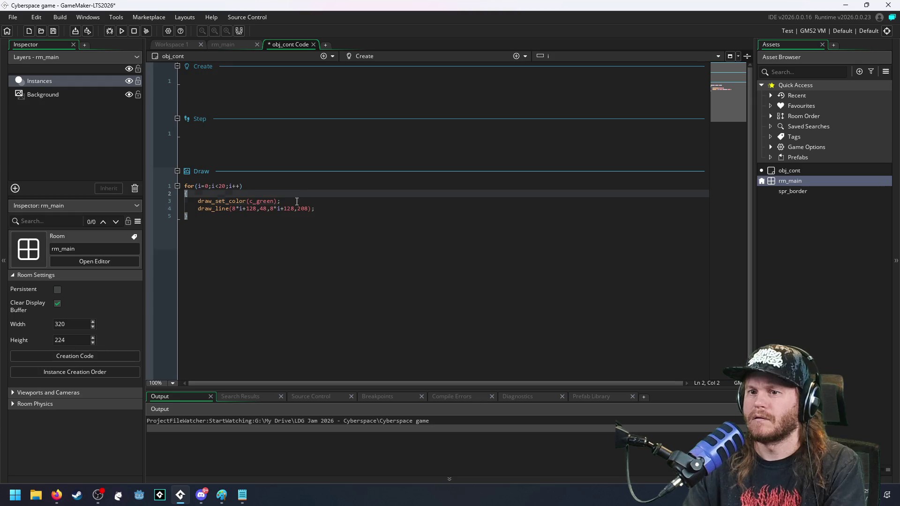
triple_click(300, 201)
key("ctrl+c")
key("BackSpace")
key("ctrl+Home")
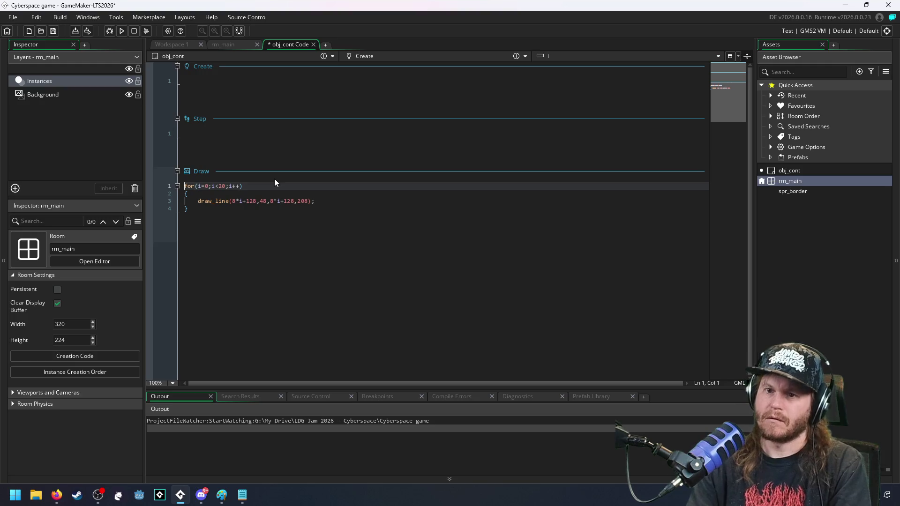
key("Return")
key("Return")
key("Up")
key("ctrl+v")
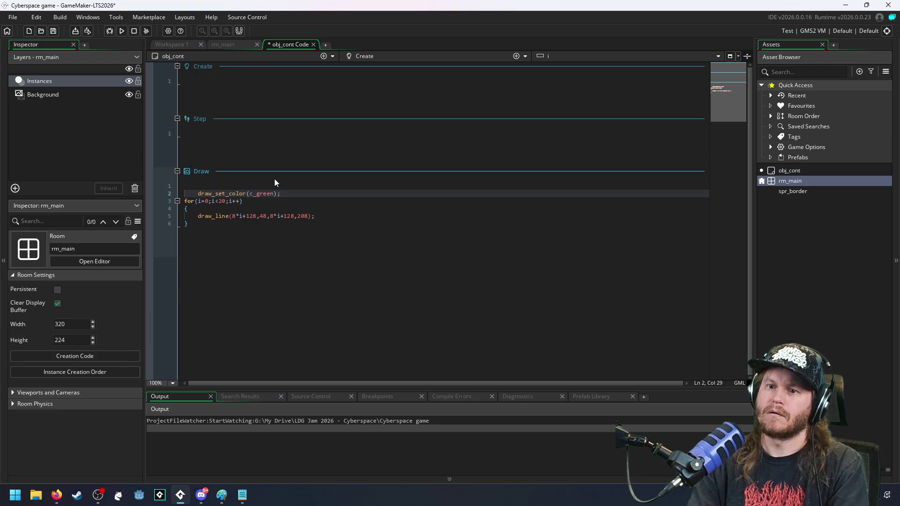
key("Home")
key("BackSpace")
key("Up")
key("Delete")
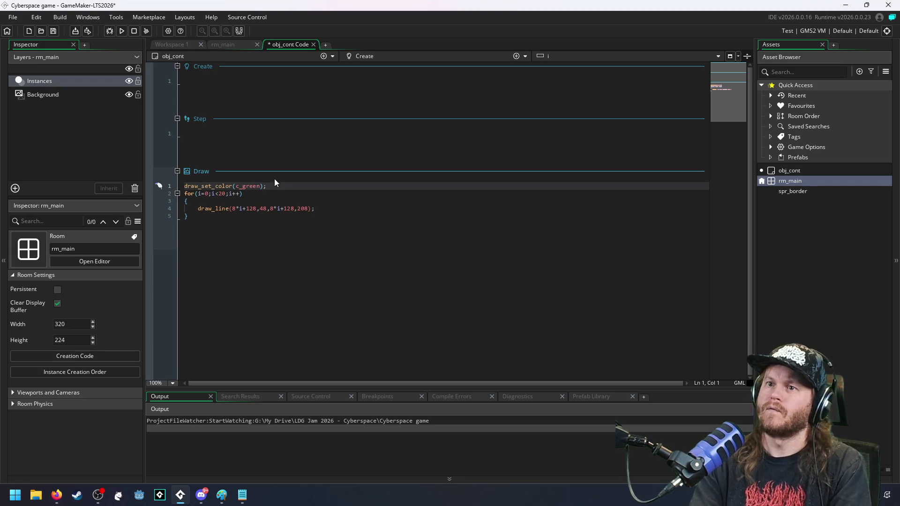
Step: Test-run rm_main to check the green vertical lines, then close the game window
double_click(790, 181)
left_click_drag(800, 171, 556, 180)
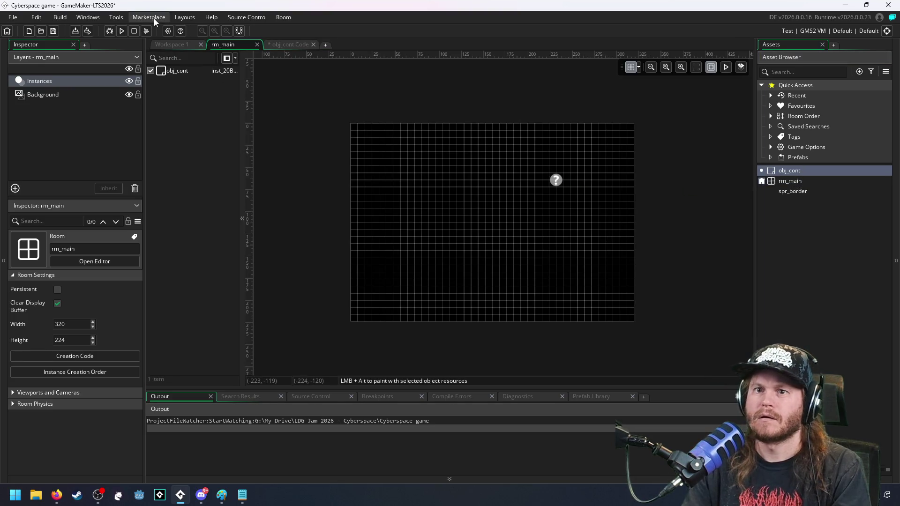
left_click(121, 31)
left_click(134, 31)
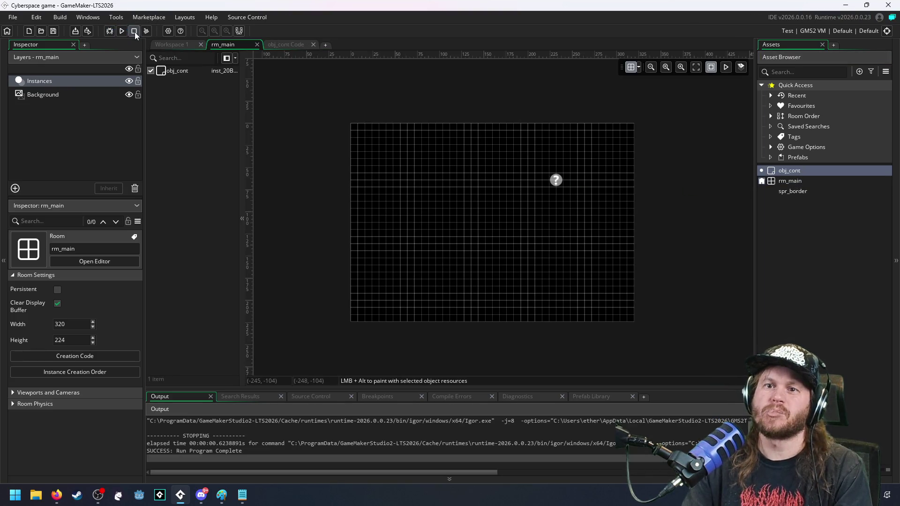
left_click(121, 31)
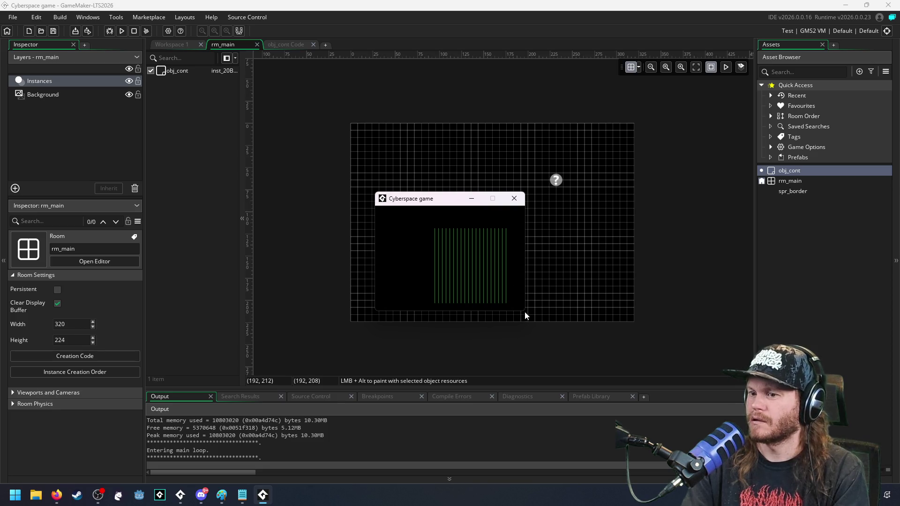
mouse_move(450, 200)
left_mouse_down()
mouse_move(425, 153)
mouse_move(429, 167)
left_mouse_up()
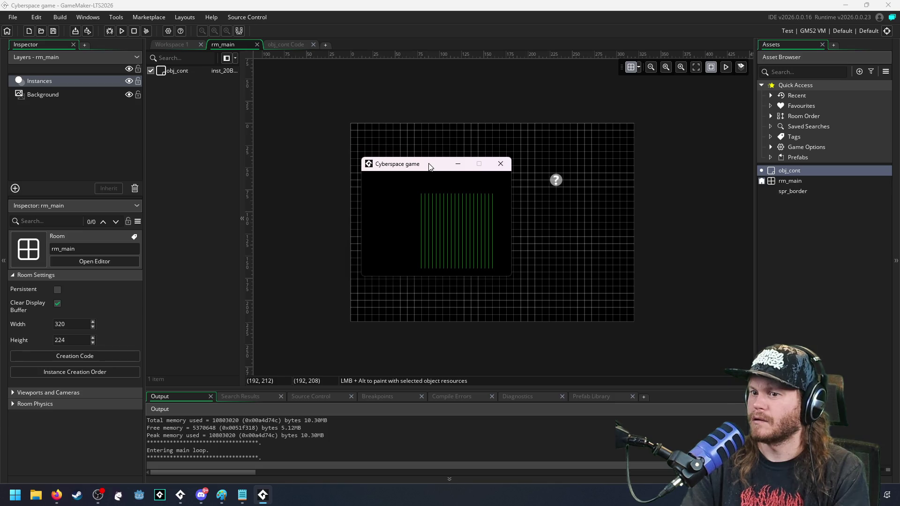
left_click(500, 164)
Step: Bring up the project's Game Options
left_click(171, 45)
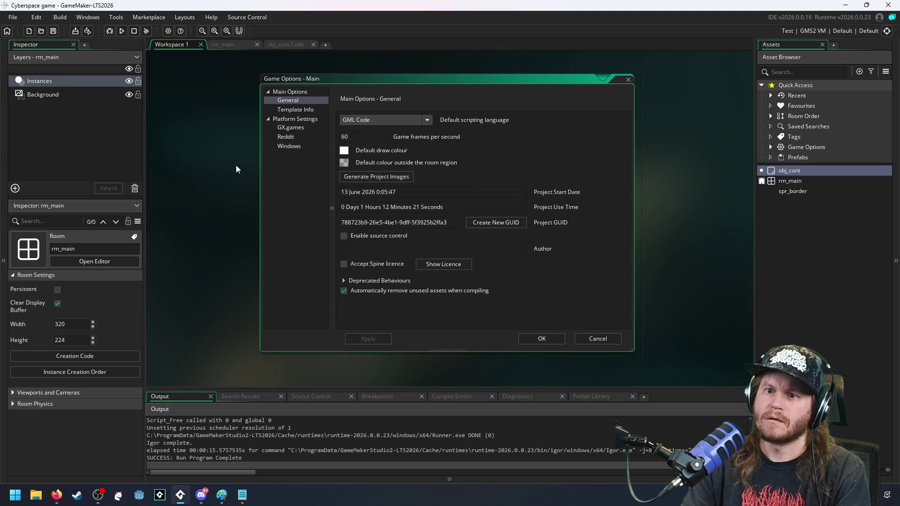
Step: Review the Windows graphics options, close them, run another test and return to obj_cont's code
left_click(286, 146)
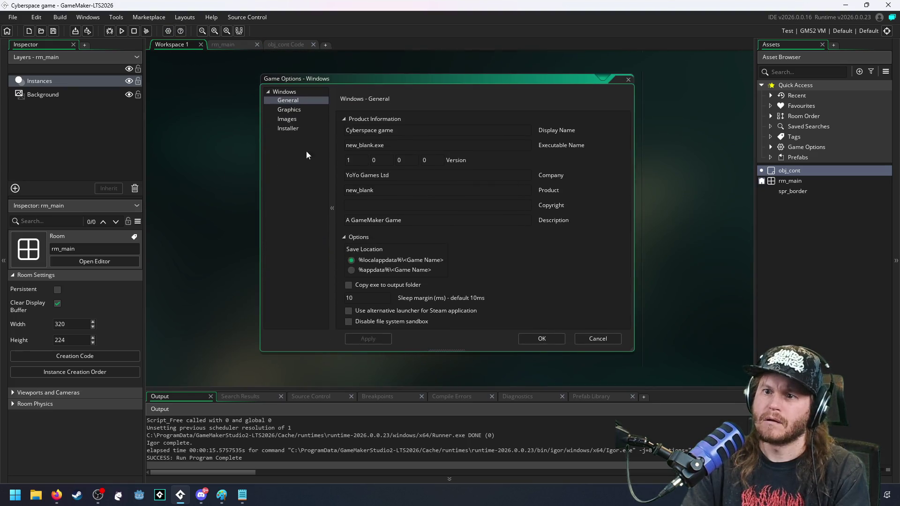
left_click(295, 109)
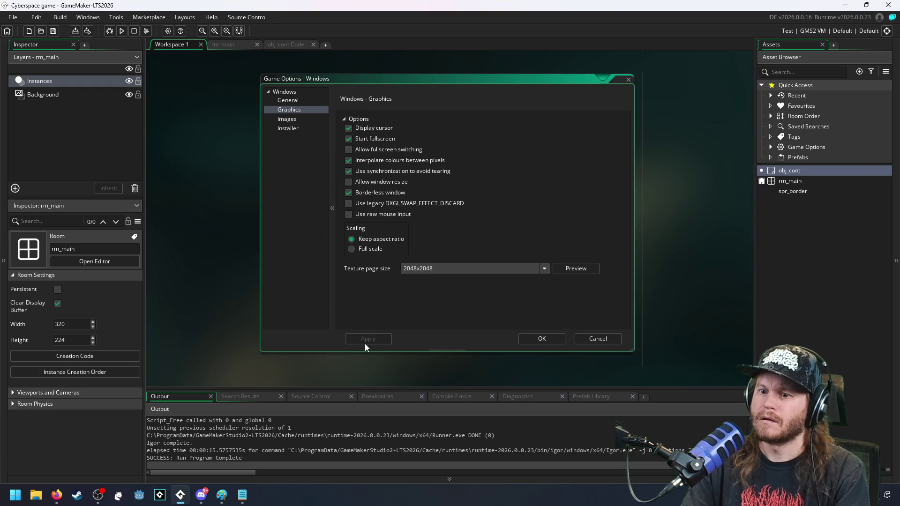
left_click(532, 341)
left_click(122, 30)
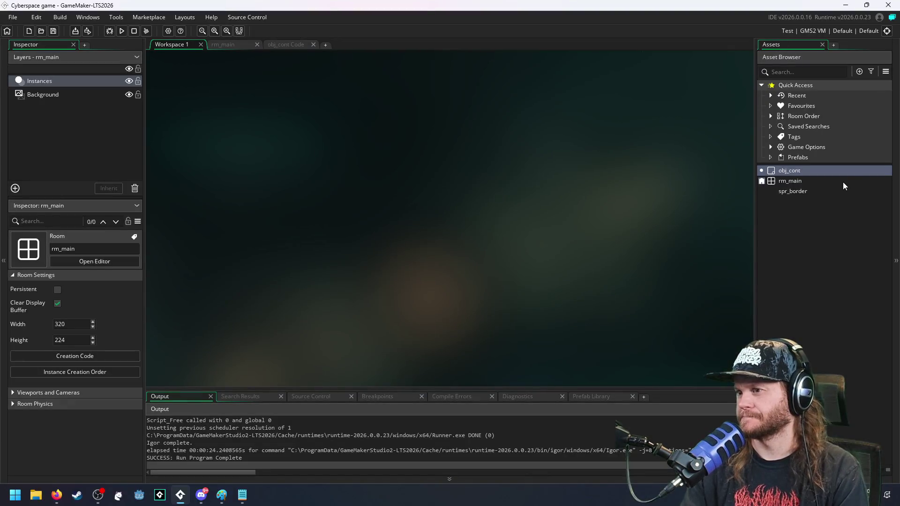
double_click(841, 172)
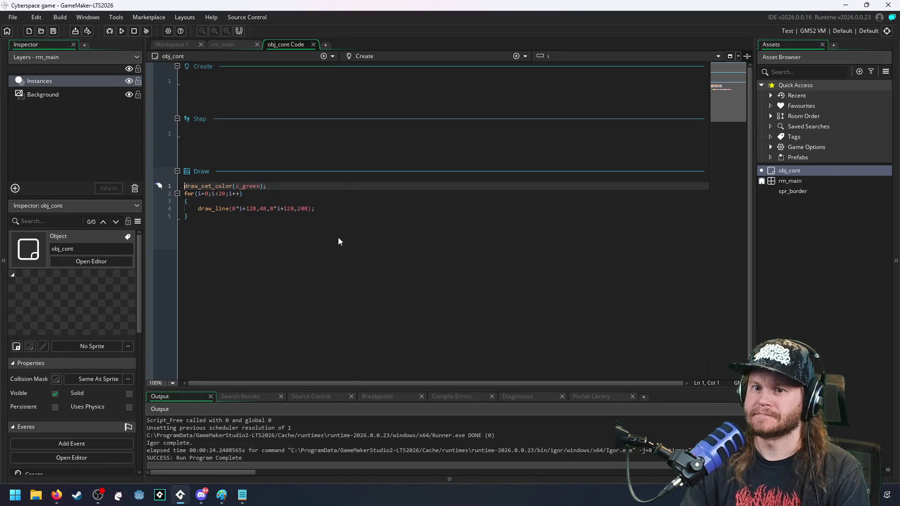
Step: Duplicate the draw_line call to make a second line in the loop
left_click(358, 208)
left_click_drag(358, 209, 358, 203)
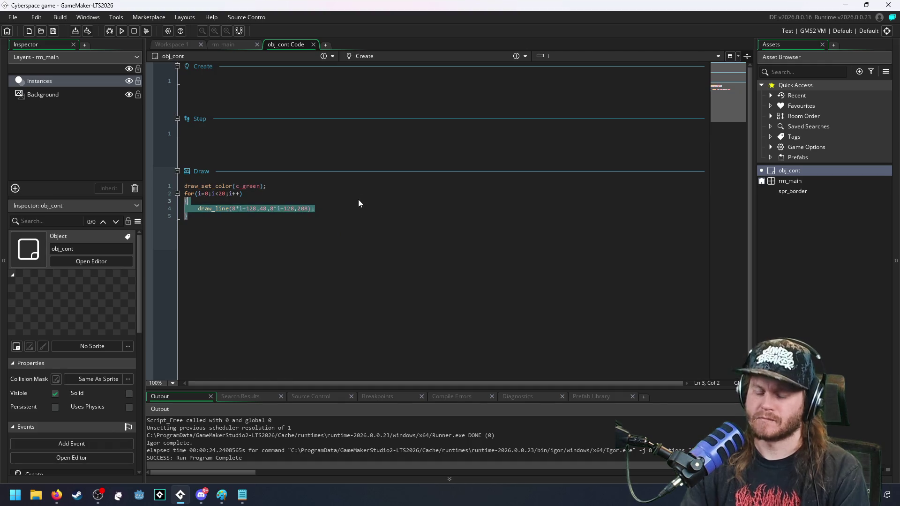
left_click(339, 203)
key("ctrl+d")
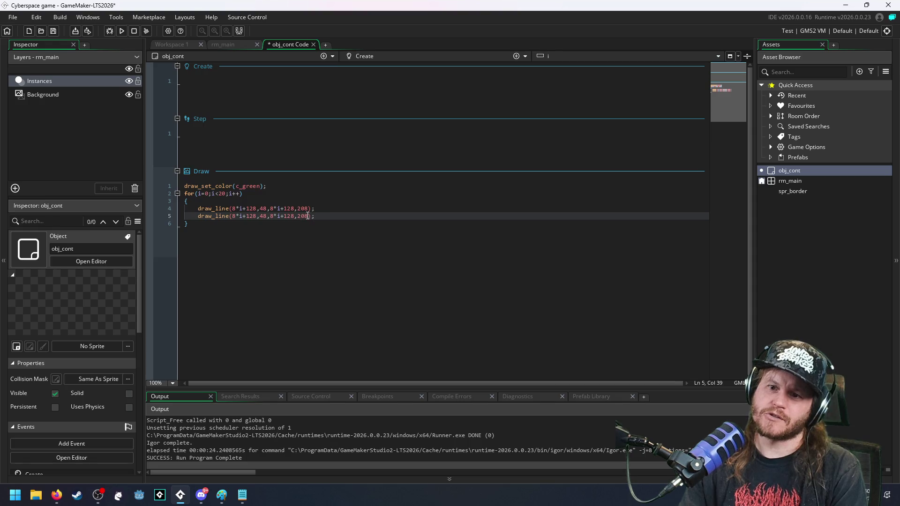
left_click_drag(308, 216, 302, 216)
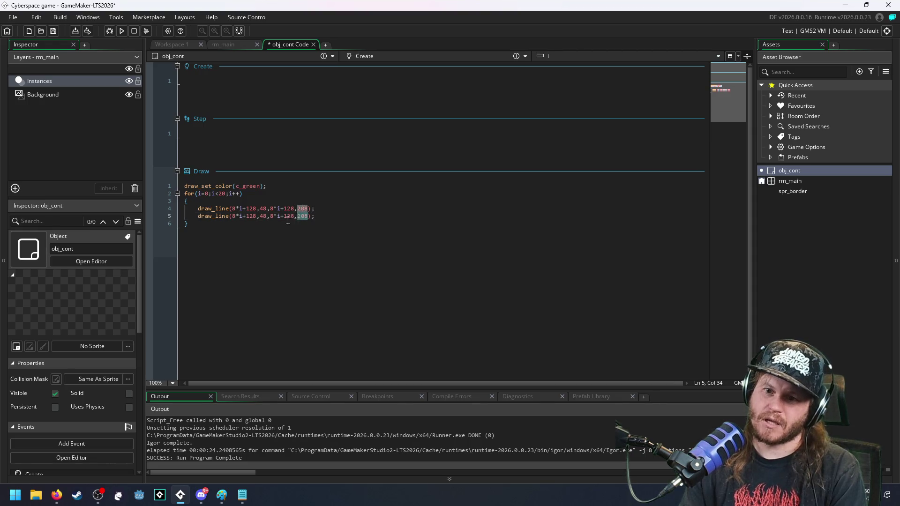
left_click(278, 248)
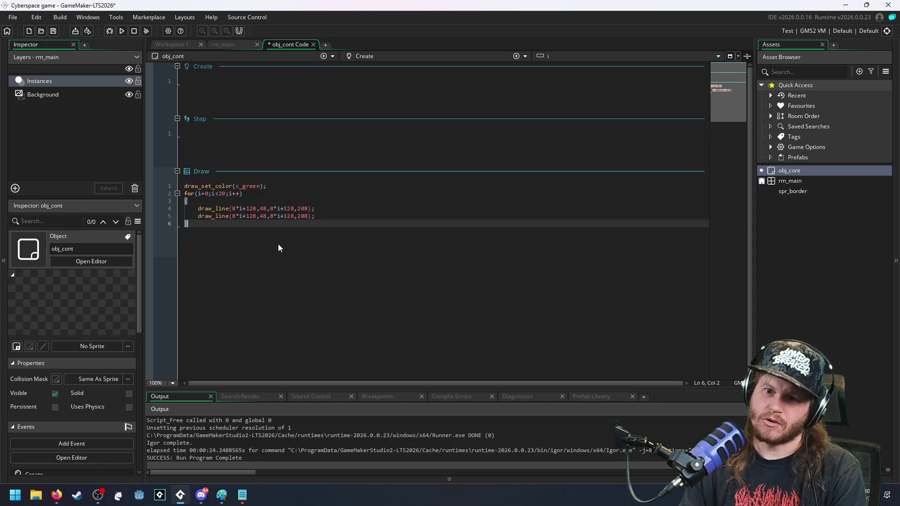
Step: Rework the copy into a horizontal line from x 48 to 208 at y 8*i+128
double_click(264, 216)
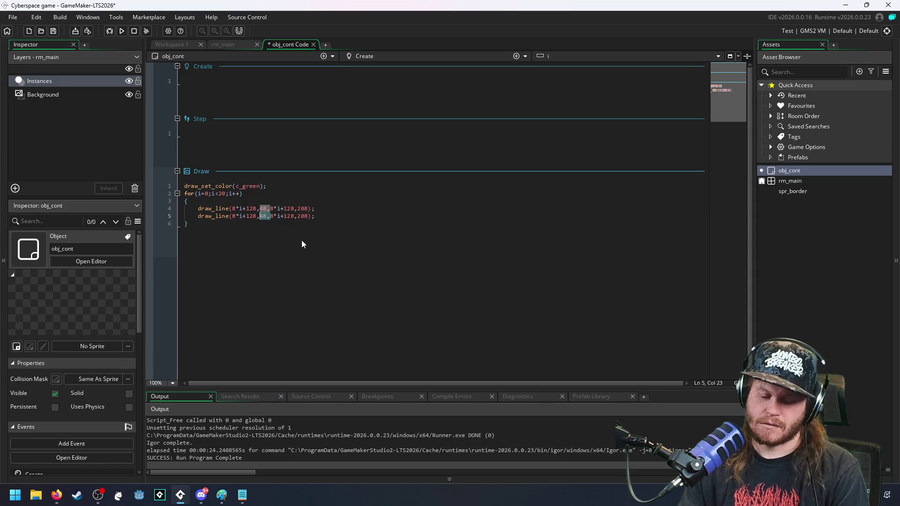
key("Delete")
key("Delete")
left_click(233, 217)
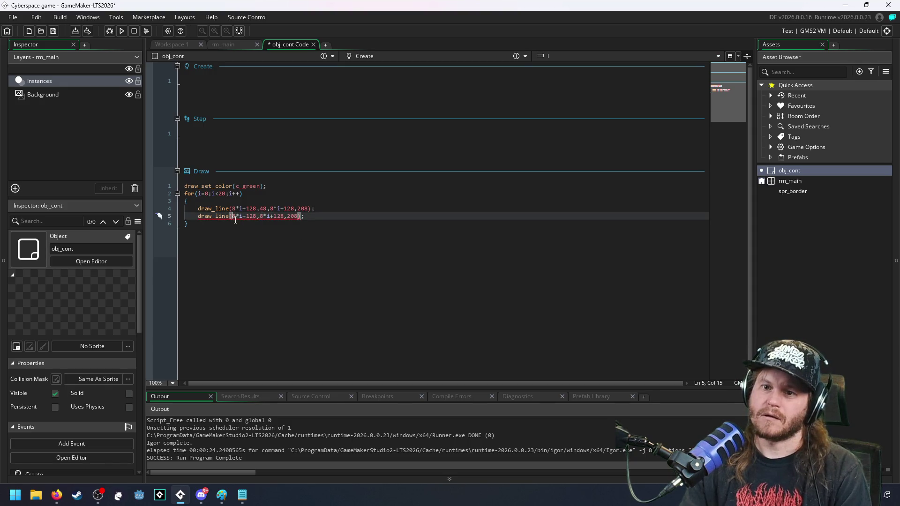
type("48,")
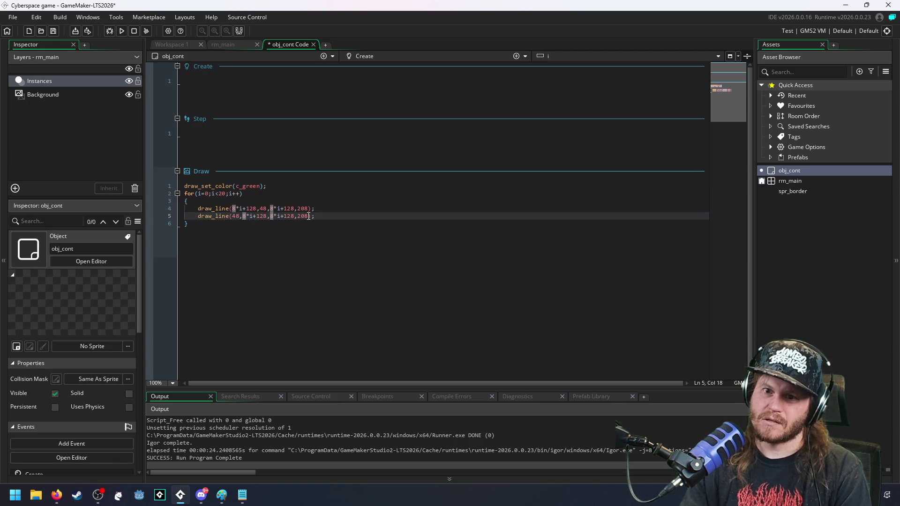
left_click_drag(309, 216, 298, 217)
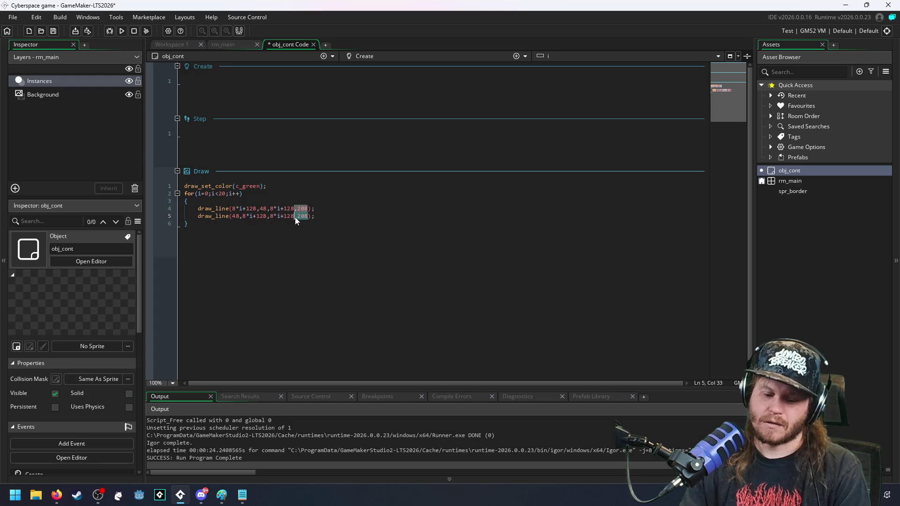
key("BackSpace")
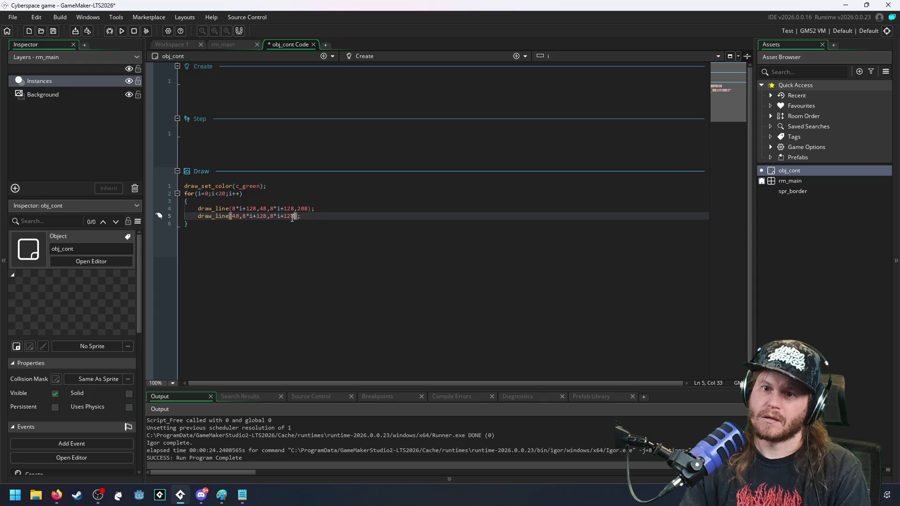
type("208,")
left_click(419, 225)
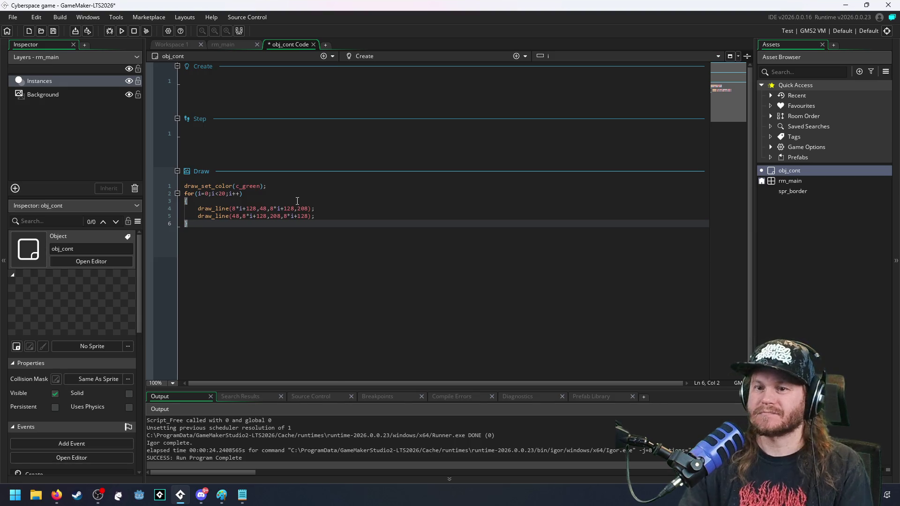
left_click(238, 217)
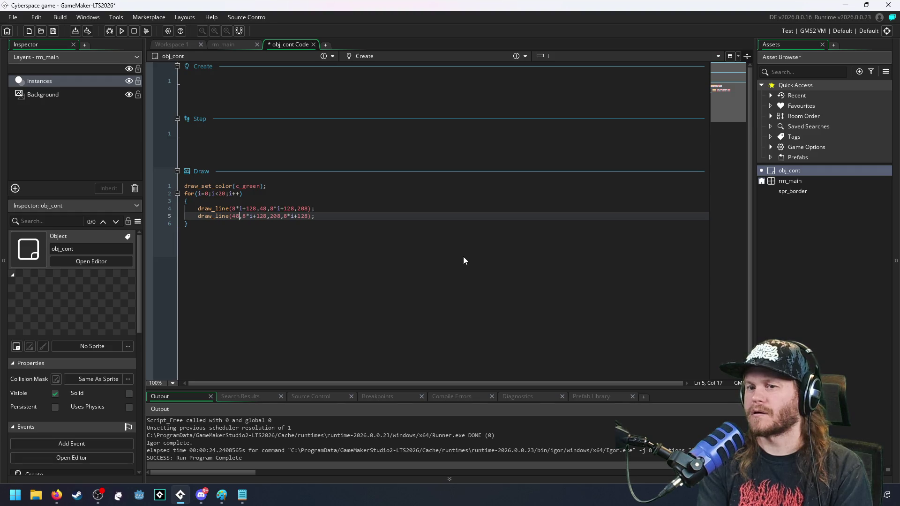
Step: Start line 5's horizontal lines at 128 instead of 48 and test-run the game
key("BackSpace")
key("BackSpace")
type("128")
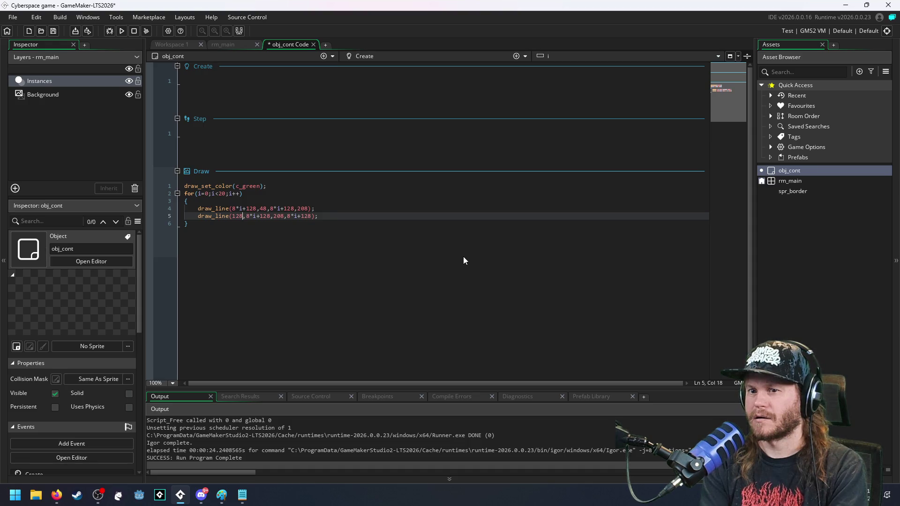
key("F5")
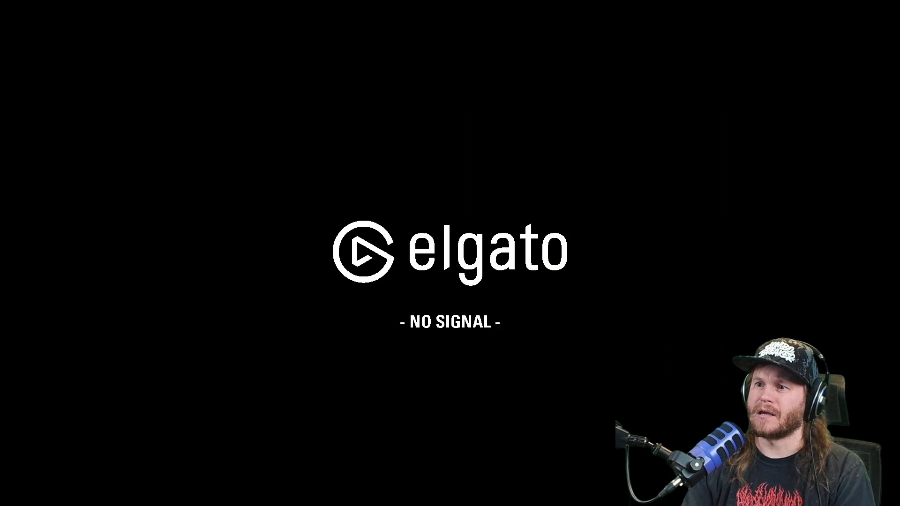
mouse_move(502, 158)
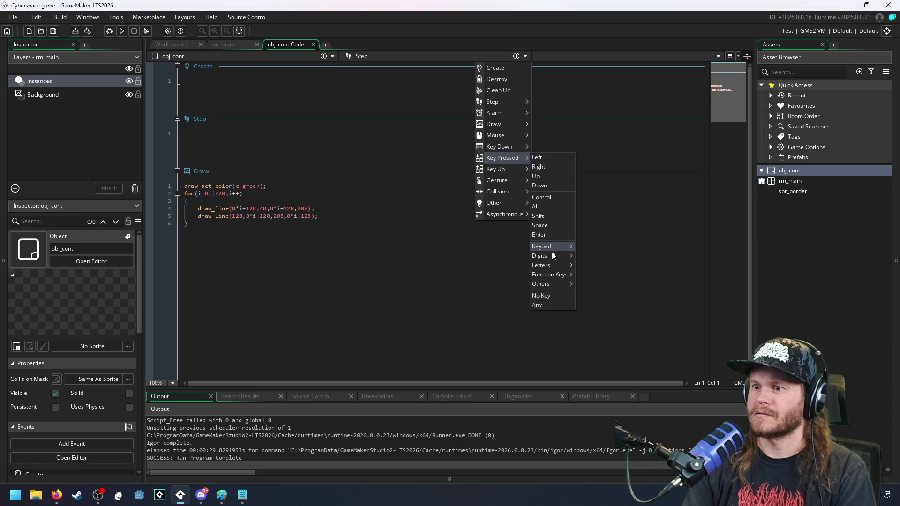
mouse_move(540, 284)
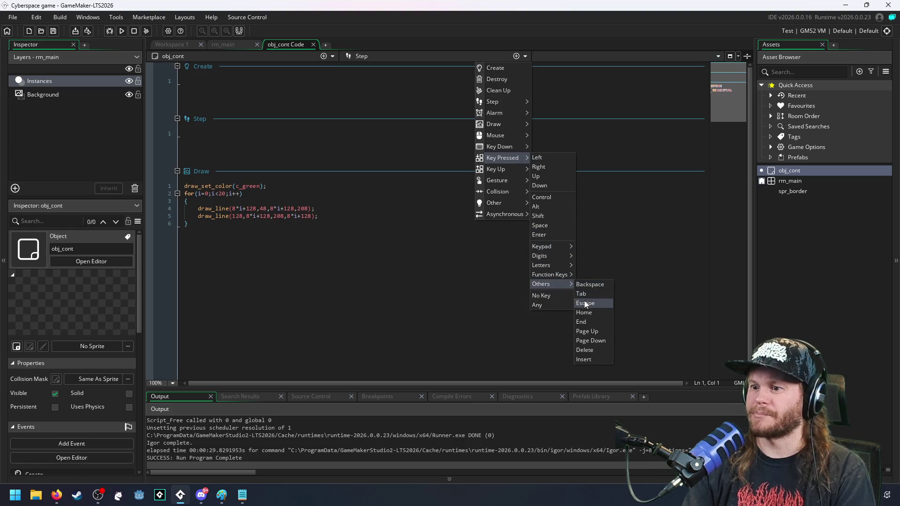
Step: Add a Key Pressed Escape event that calls game_end(); and pull the YouTube window over
left_click(586, 304)
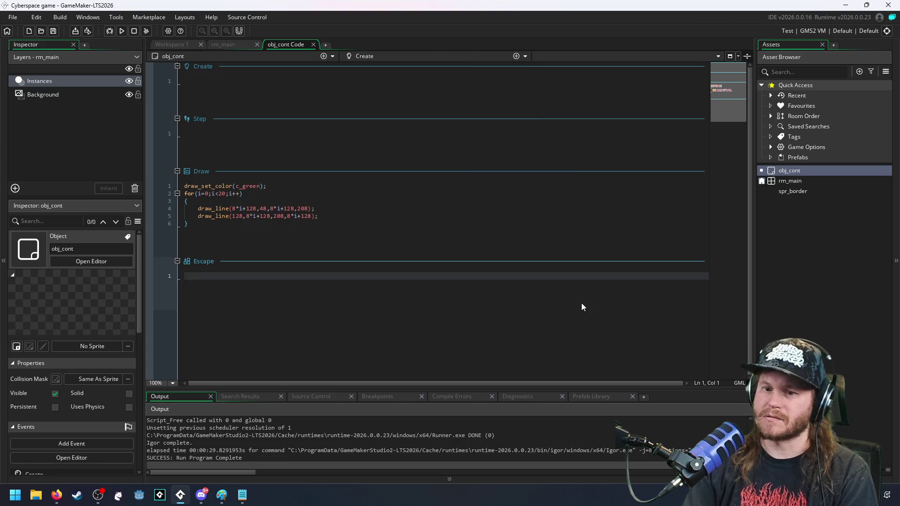
type("game")
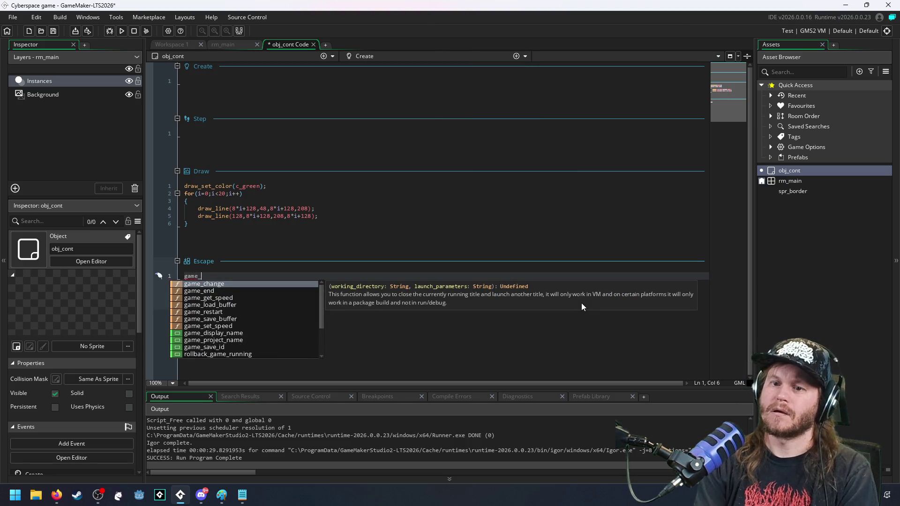
type("_end();")
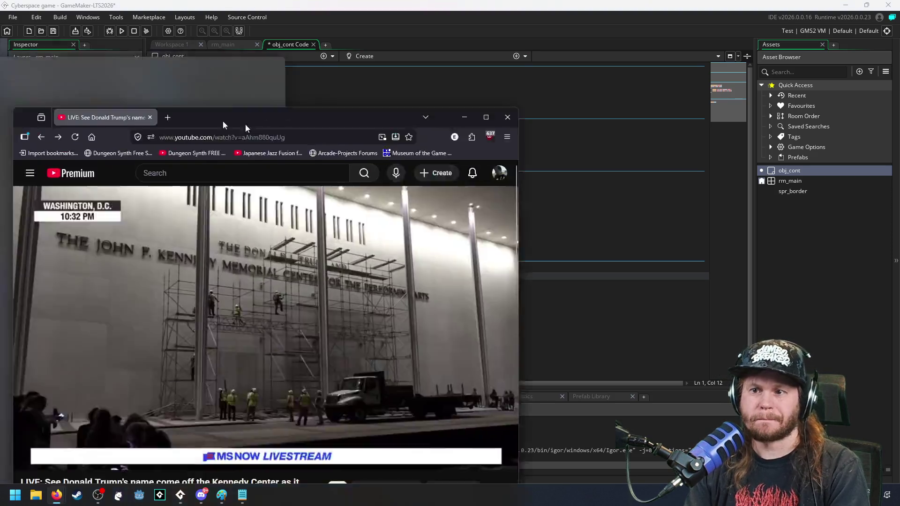
left_click_drag(245, 124, 396, 45)
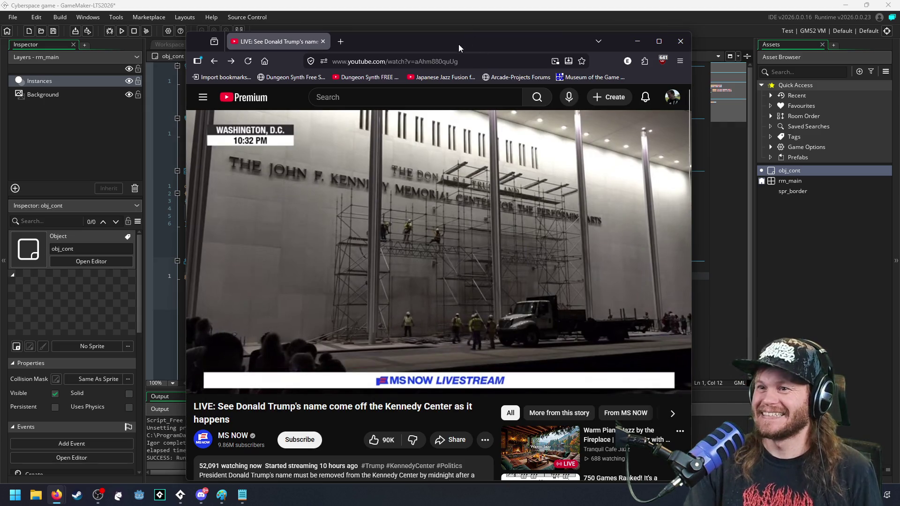
Step: Minimize the Firefox YouTube window to reveal the code editor
left_click(637, 41)
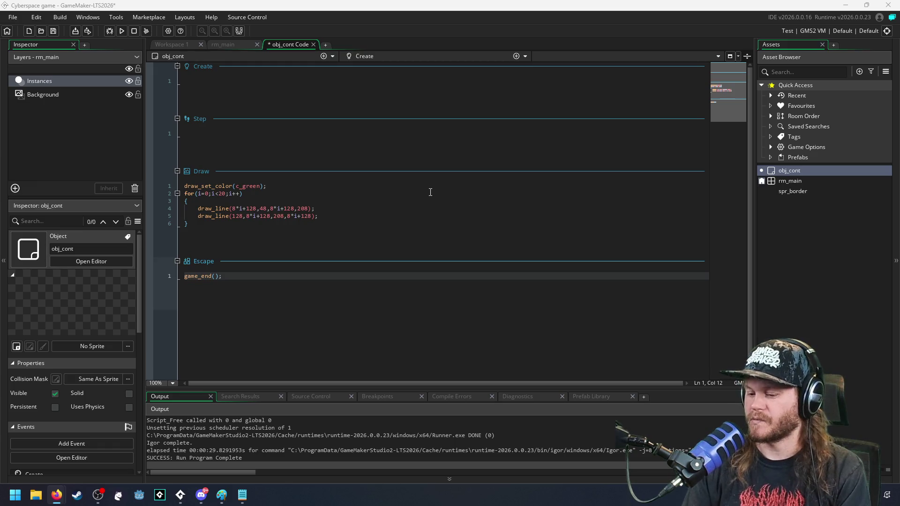
left_click(441, 283)
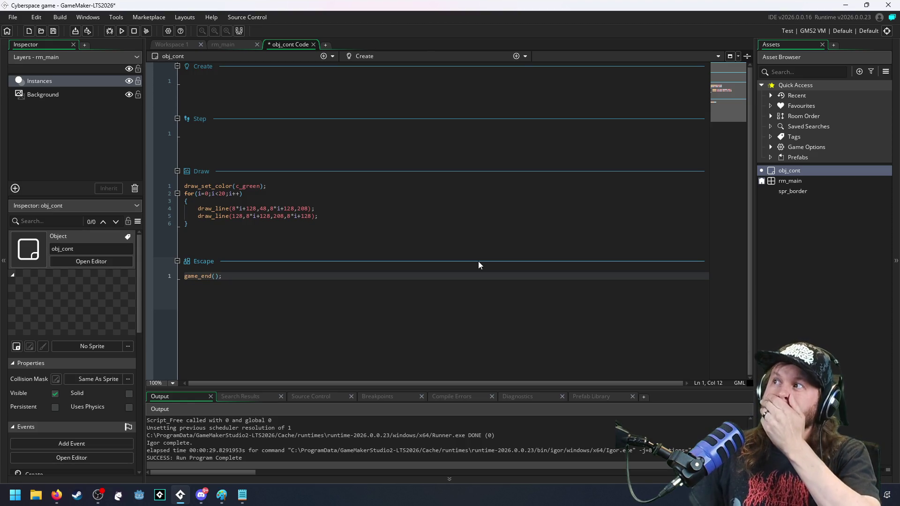
left_click(370, 208)
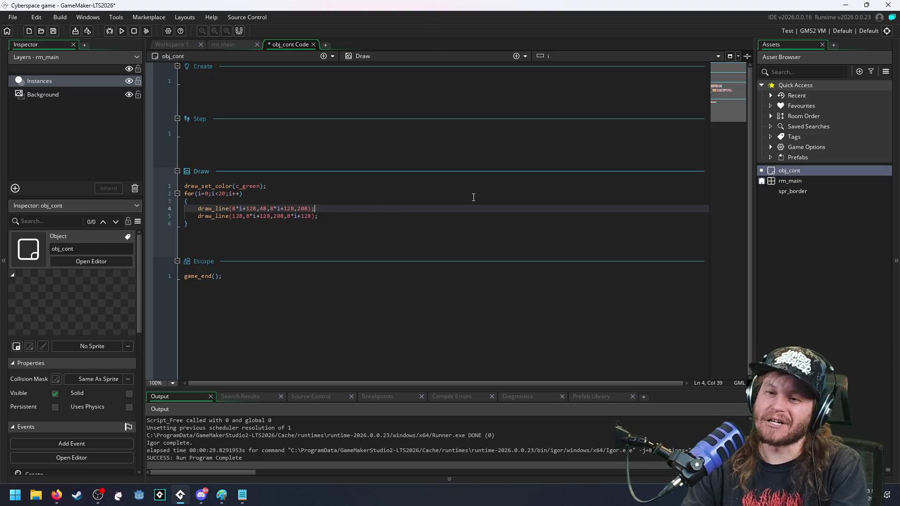
Step: Change both y values in line 5 from 8*i+128 to 8*i+48, test-running after each
double_click(263, 217)
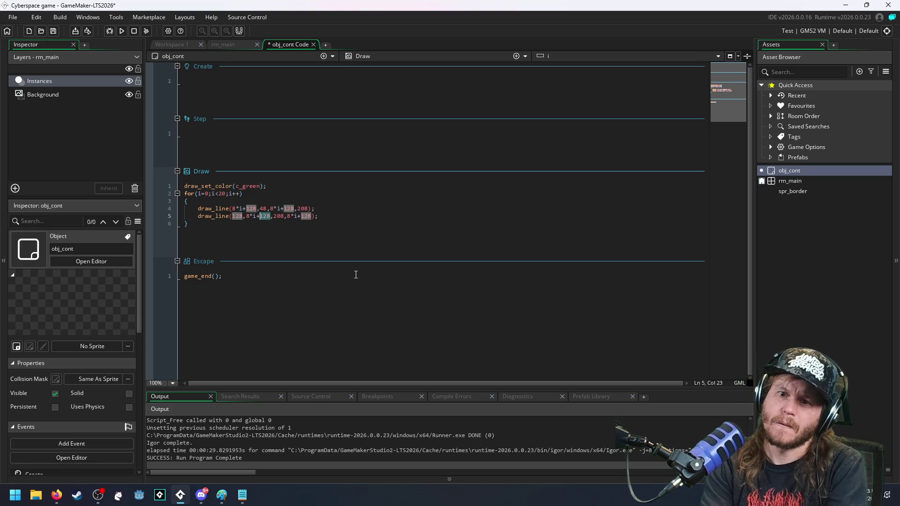
type("48")
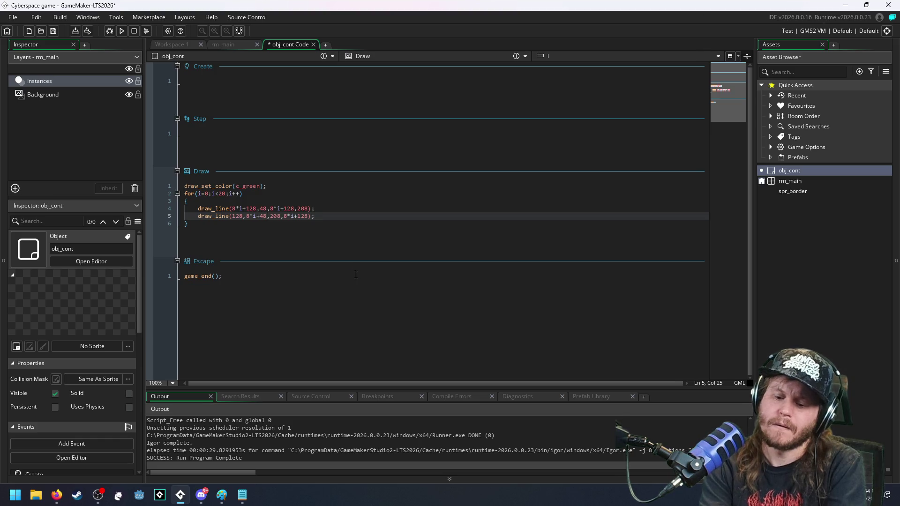
key("F5")
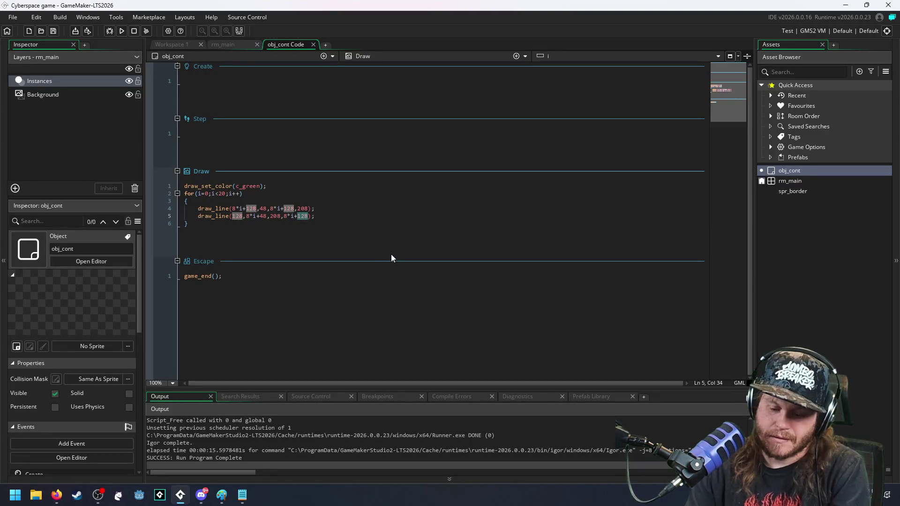
type("48")
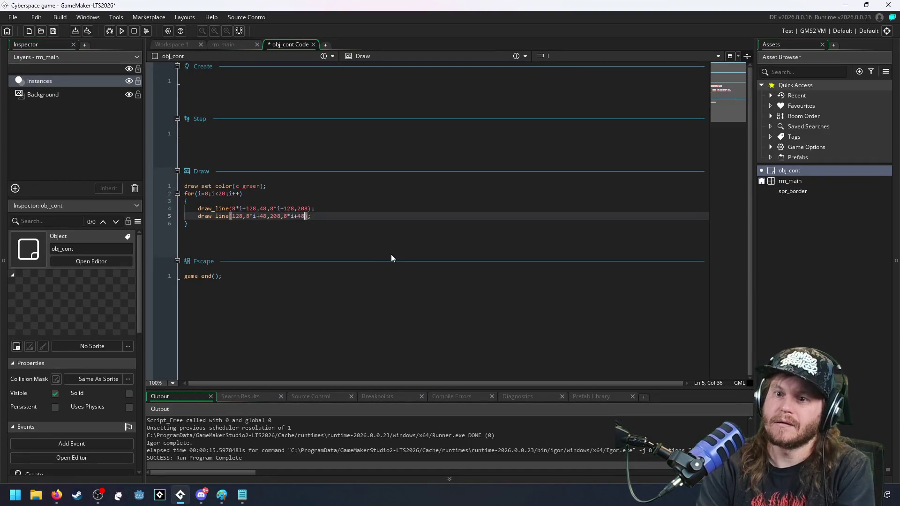
key("F5")
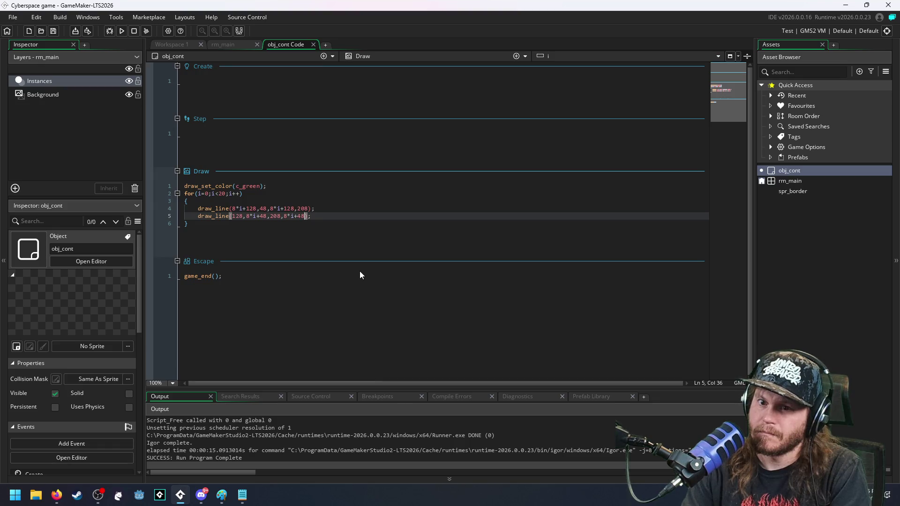
Step: Run the game to view the green crossing-line grid
left_click(121, 32)
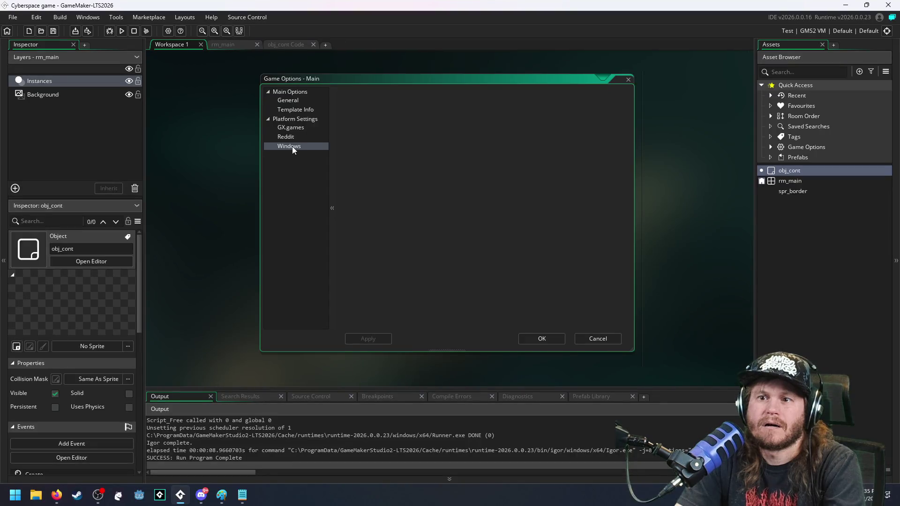
Step: Enable Allow window resize in the Windows graphics options, apply it and run the game
left_click(292, 146)
left_click(292, 111)
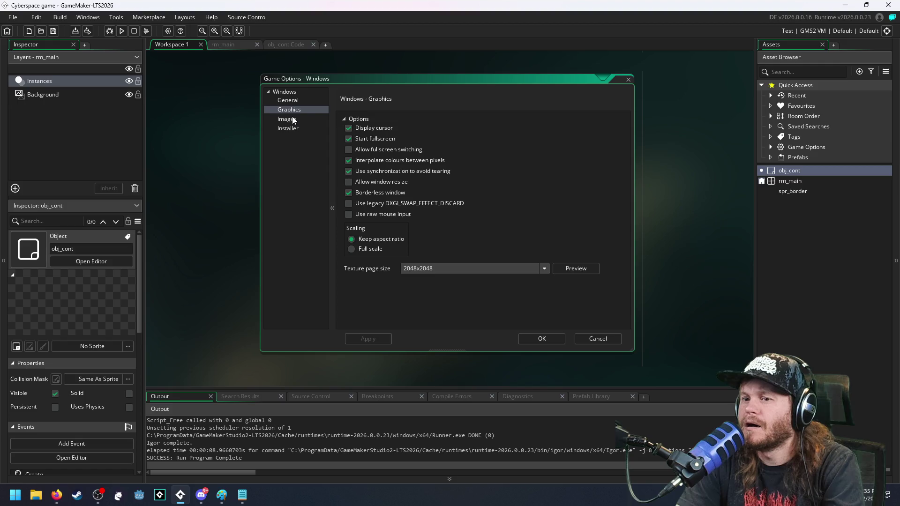
left_click(350, 182)
left_click(358, 342)
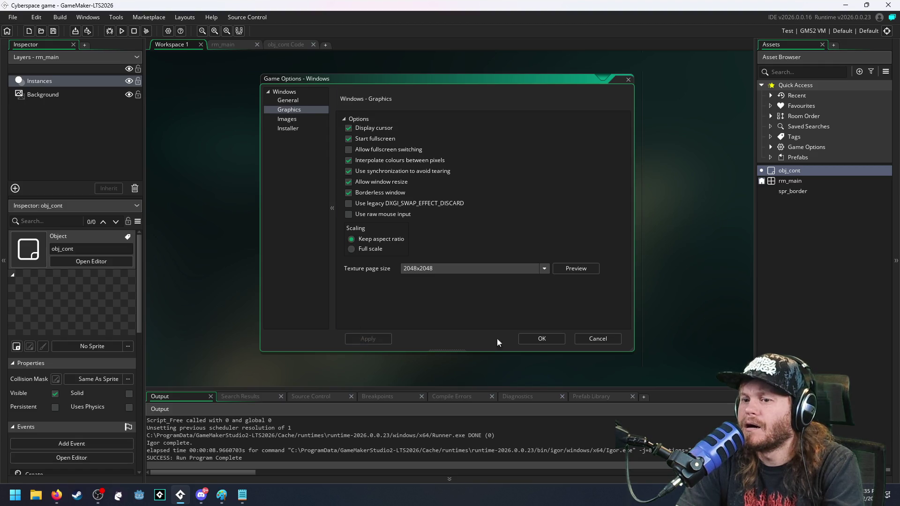
left_click(541, 339)
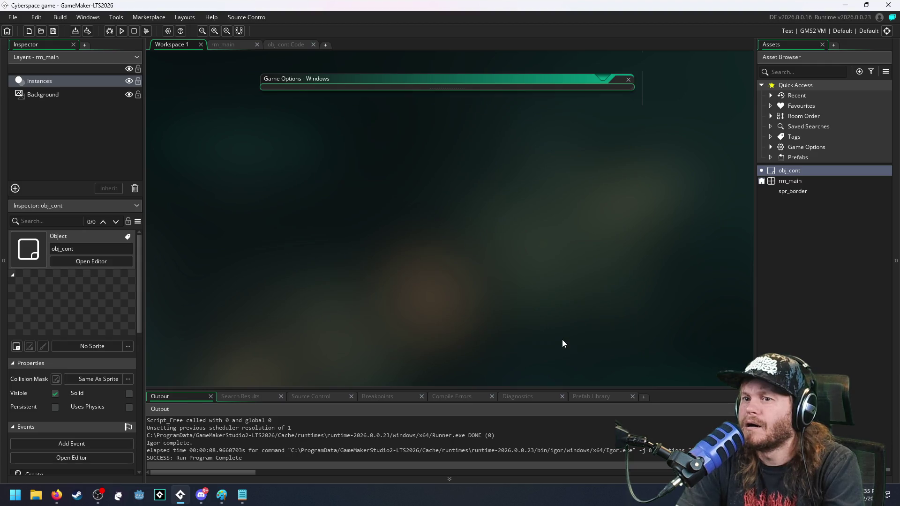
left_click(120, 32)
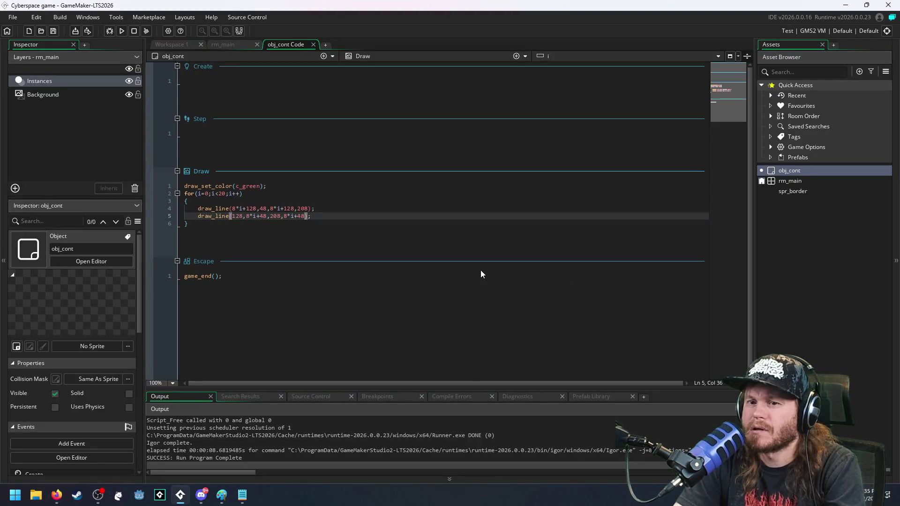
Step: Bring up the File menu's Recent Projects list
left_click(472, 229)
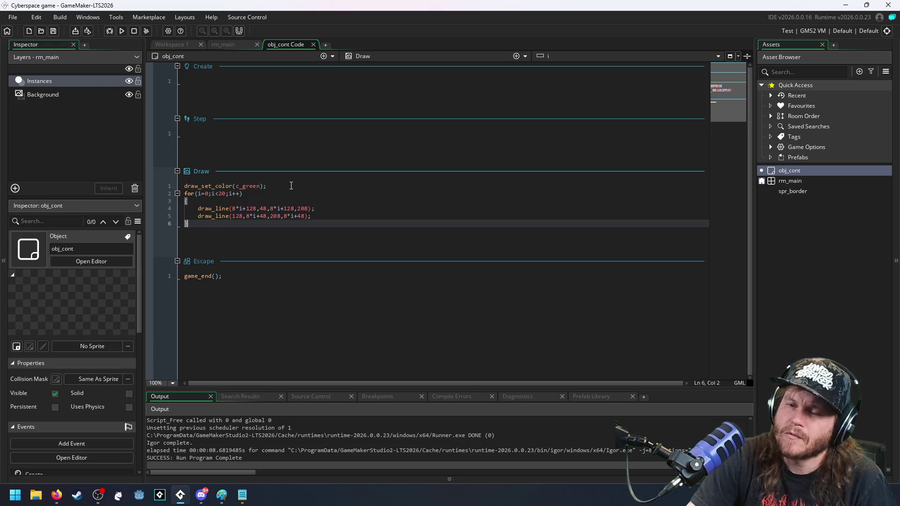
left_click(36, 18)
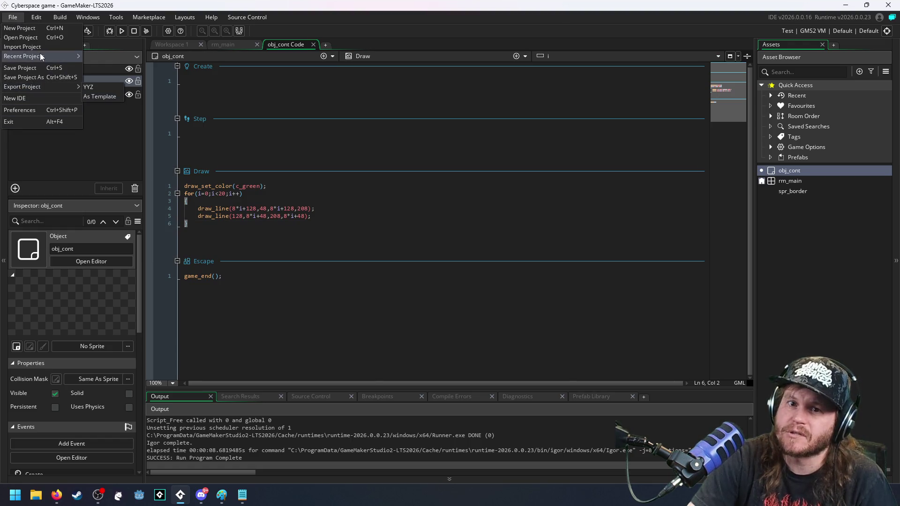
mouse_move(24, 56)
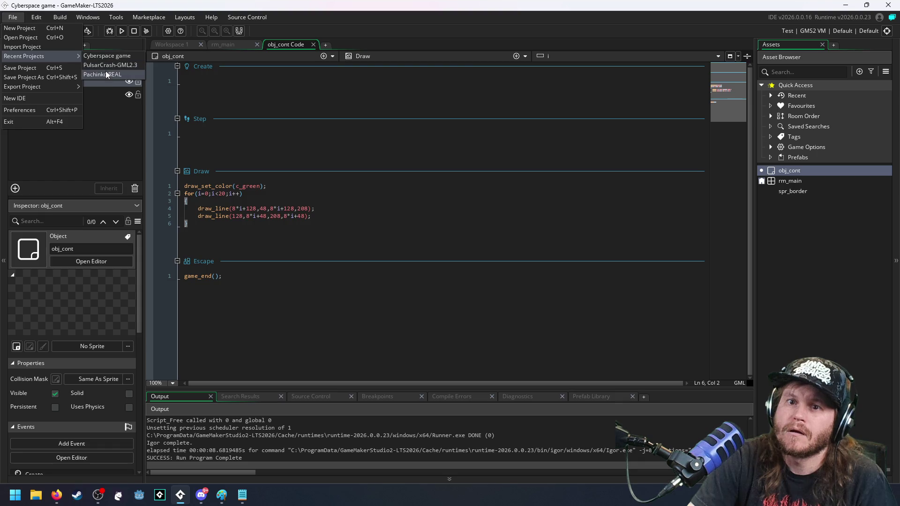
Step: Open Pachinko REAL, review its Windows graphics options, then return to the File menu
left_click(105, 73)
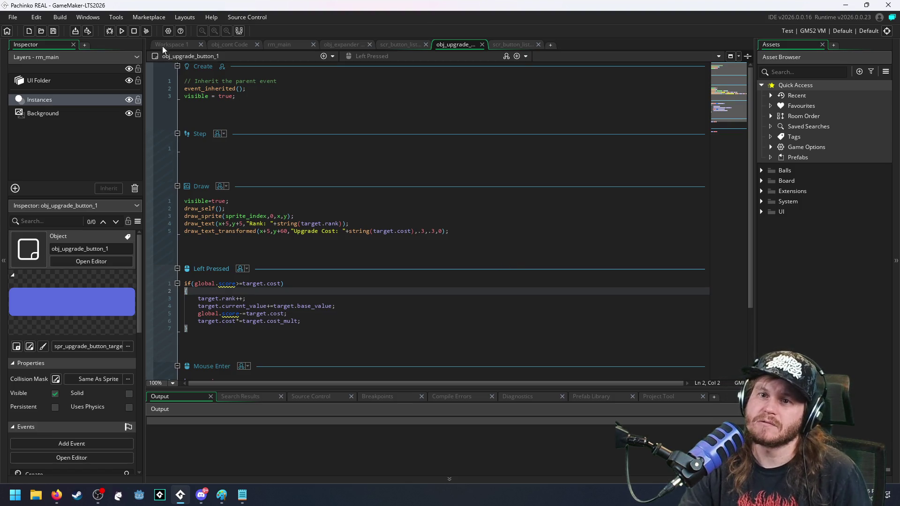
left_click(166, 32)
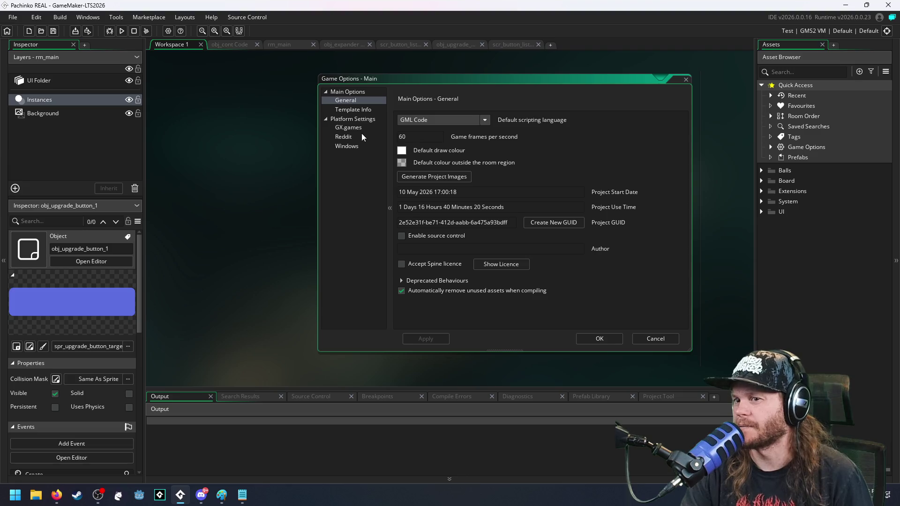
left_click(357, 145)
left_click(346, 110)
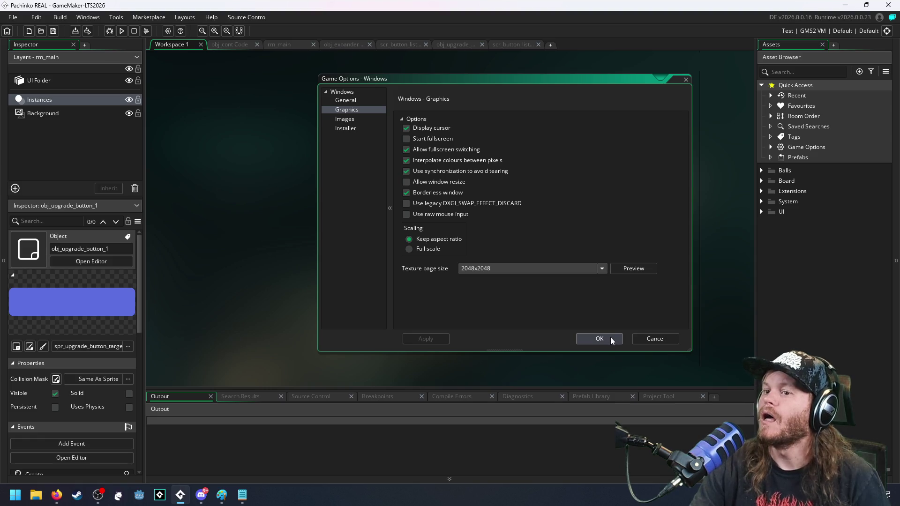
left_click(669, 341)
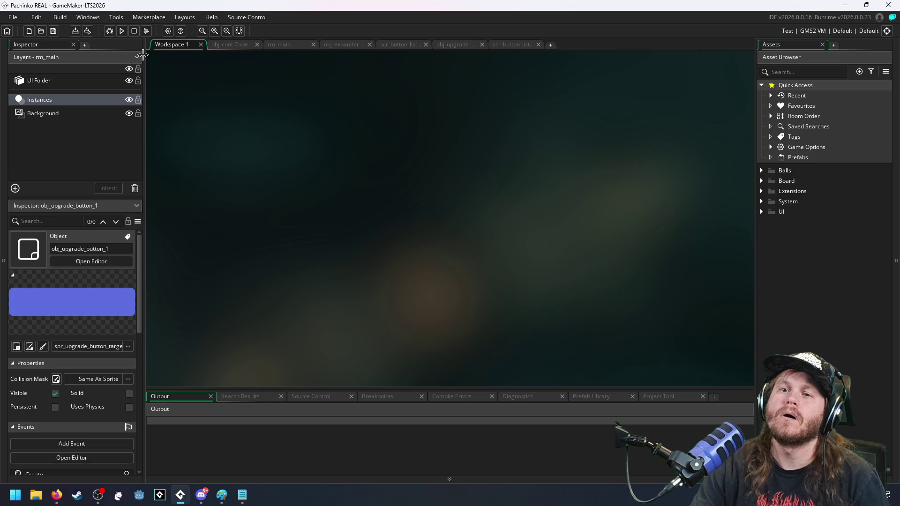
left_click(13, 17)
mouse_move(22, 87)
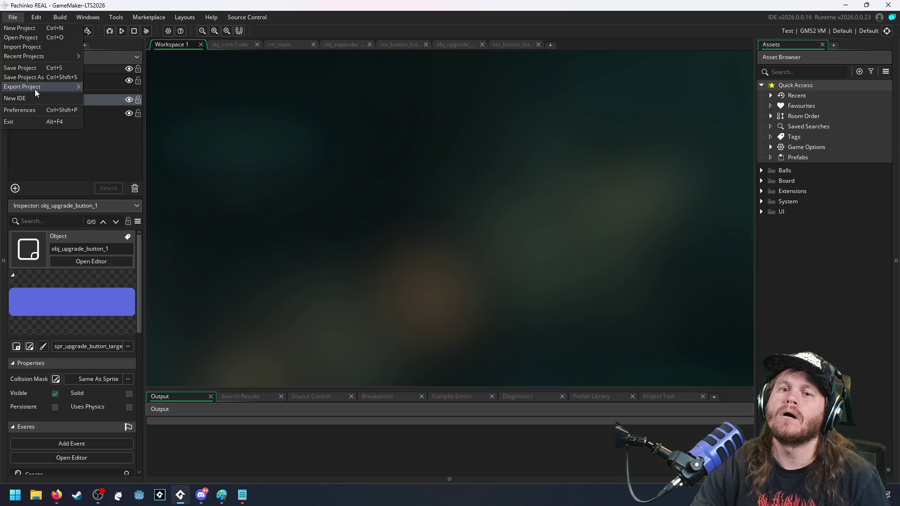
Step: Reopen the Cyberspace game project and enter obj_cont's Create event
mouse_move(24, 56)
left_click(108, 66)
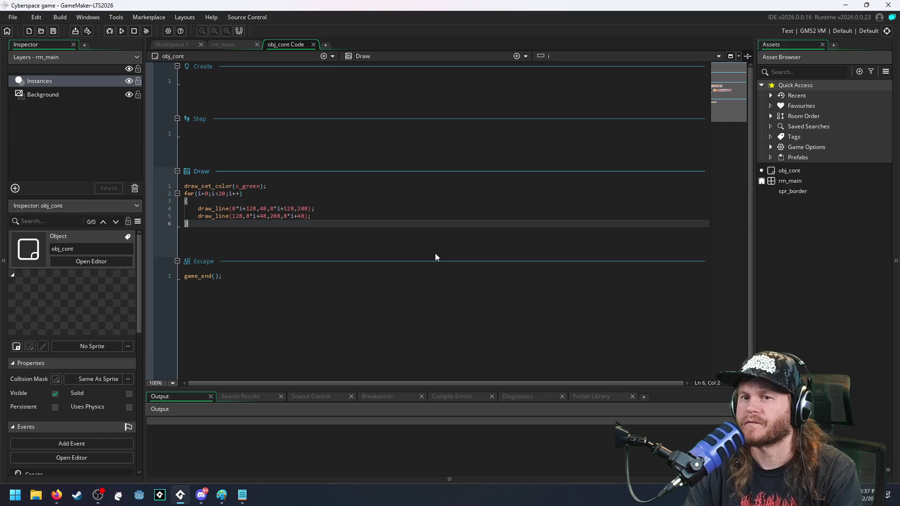
left_click(799, 171)
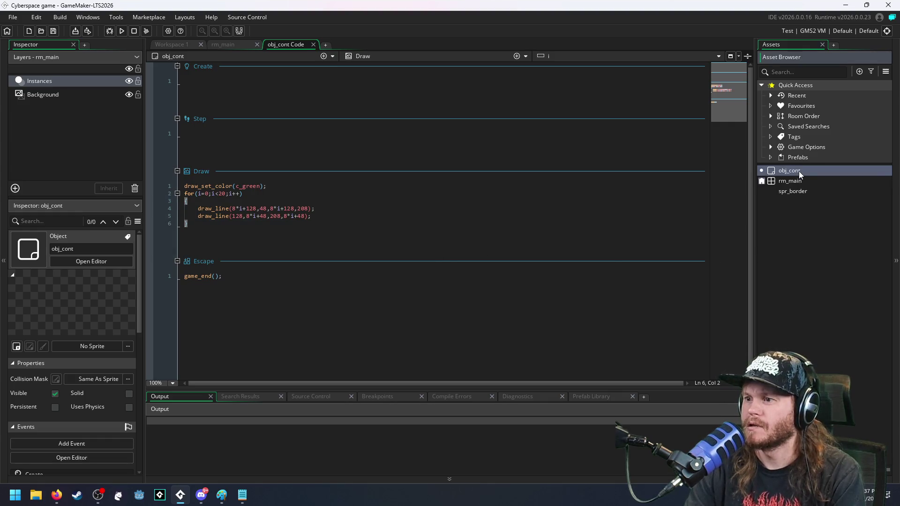
left_click(388, 105)
key("alt+Tab")
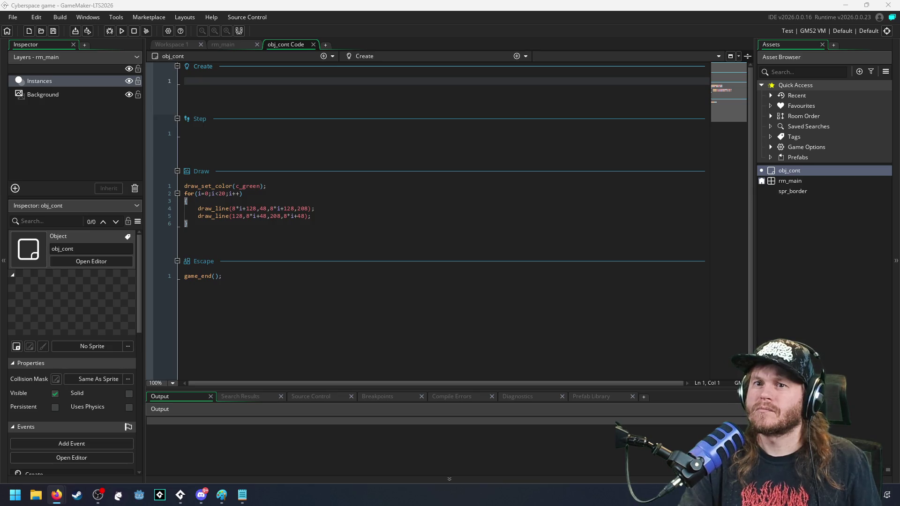
Step: Write global.scale = 2; and begin window_set_size( in Create, then select rm_main
left_click(363, 82)
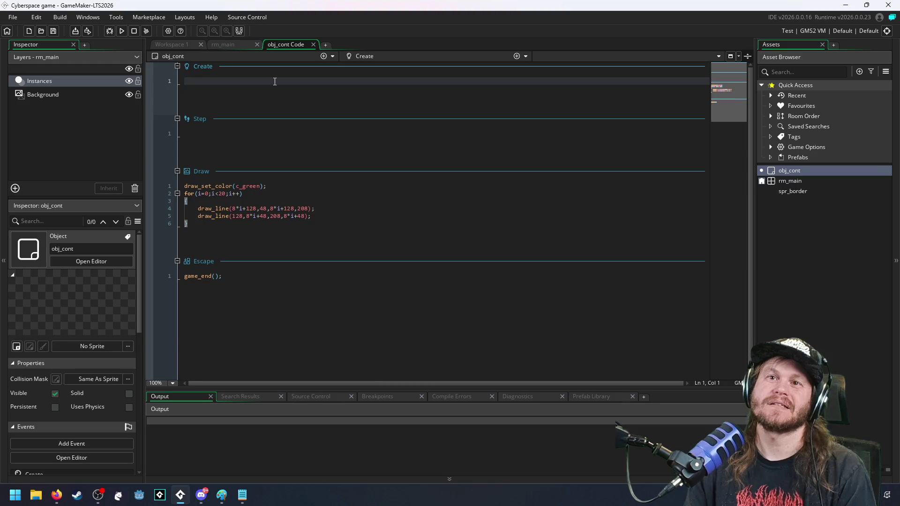
type("global.scale")
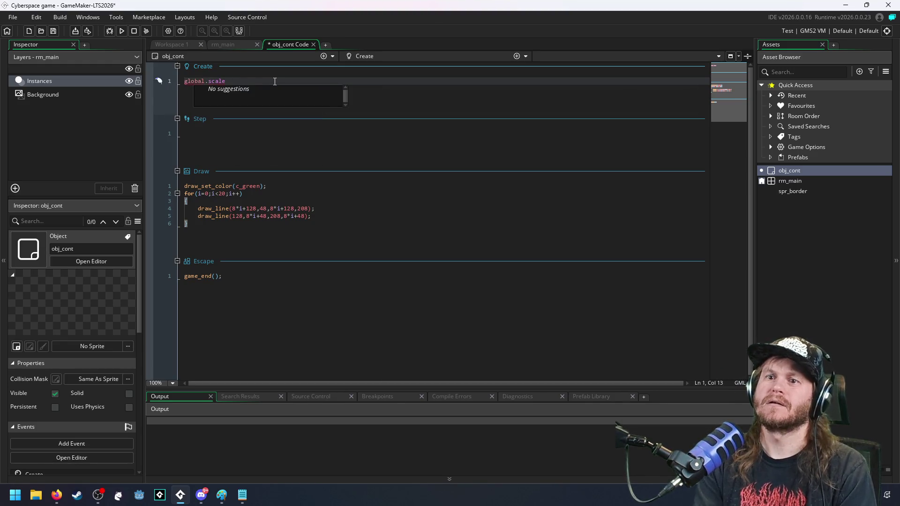
type(" = 21;")
key("BackSpace")
type(";")
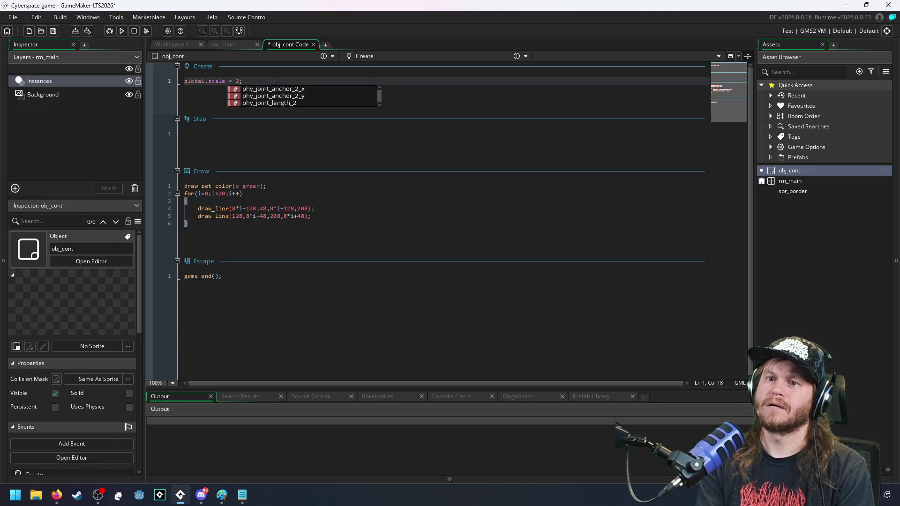
key("Return")
type("window_set_siz")
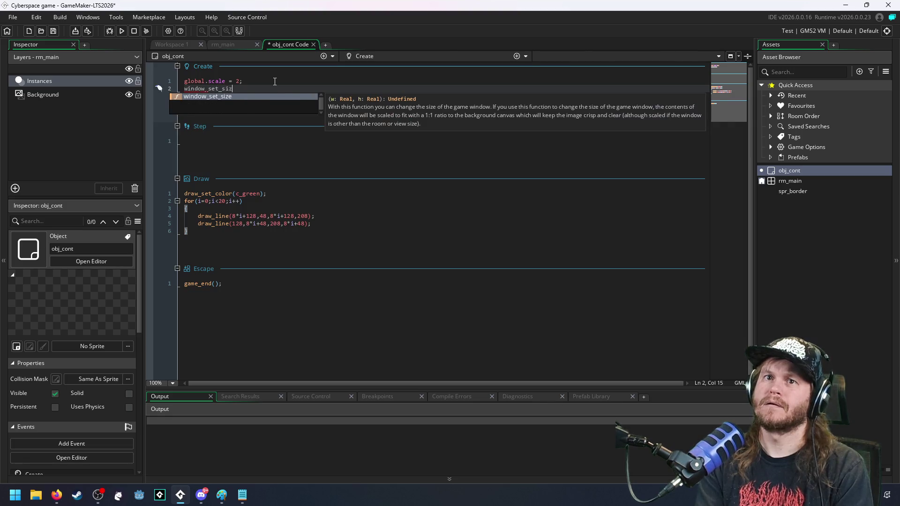
type("e(")
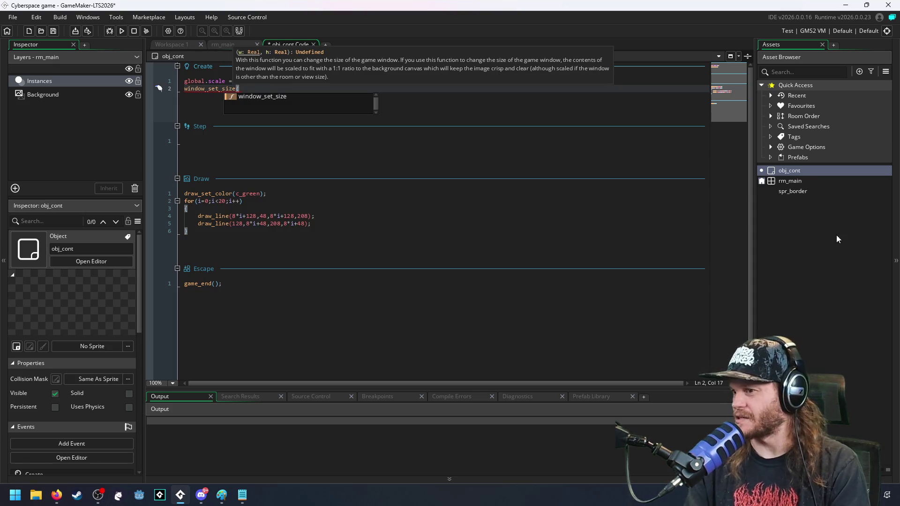
left_click(805, 171)
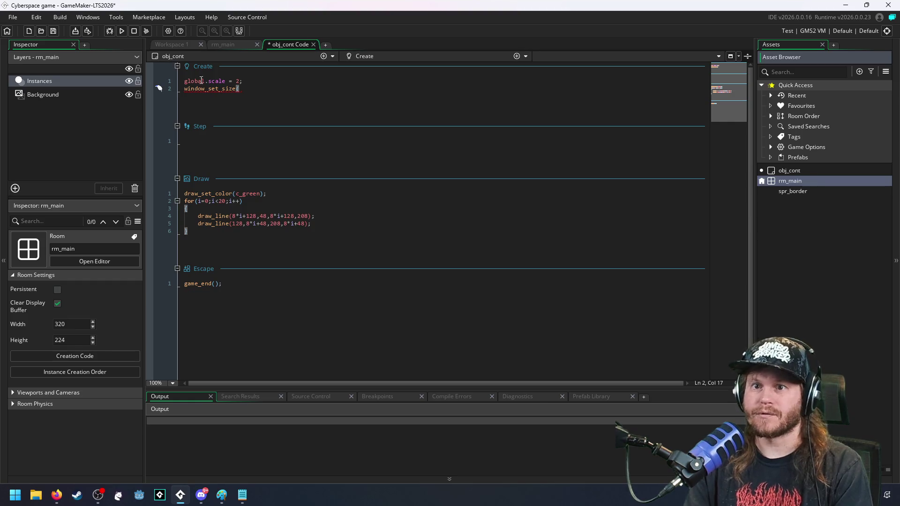
Step: Check rm_main's 320×224 size while editing obj_cont's window_set_size line
left_click(180, 46)
left_click(298, 46)
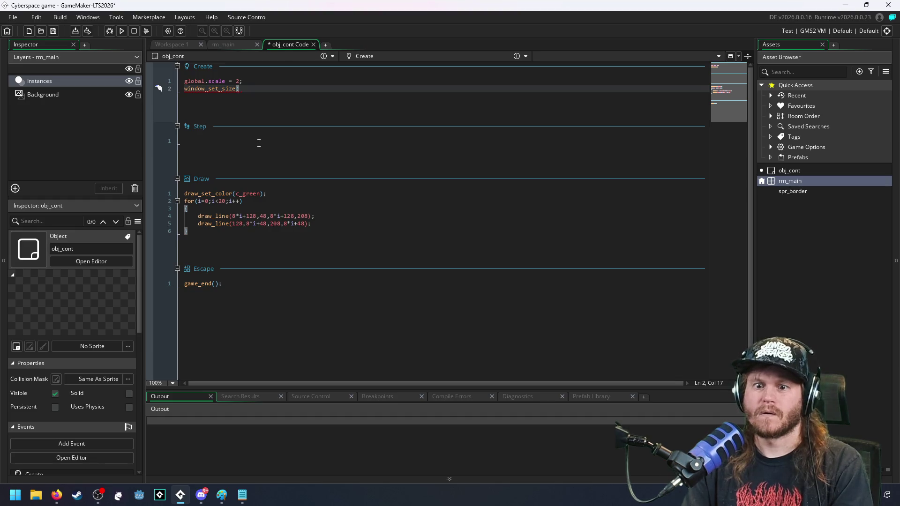
left_click(795, 182)
left_click(324, 90)
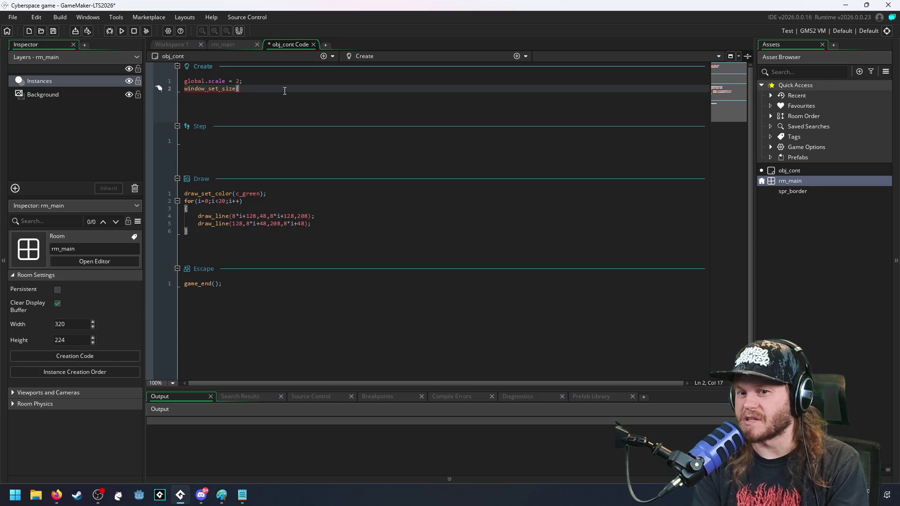
type("320")
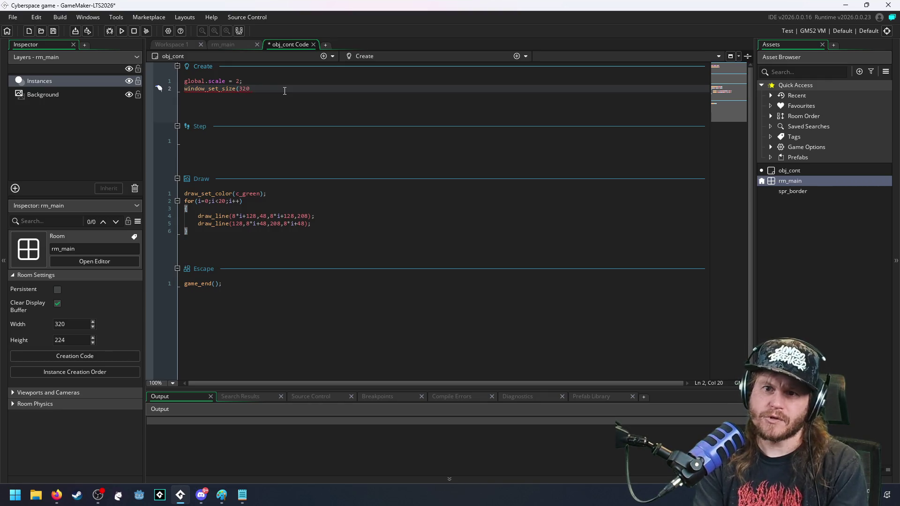
type("* globna")
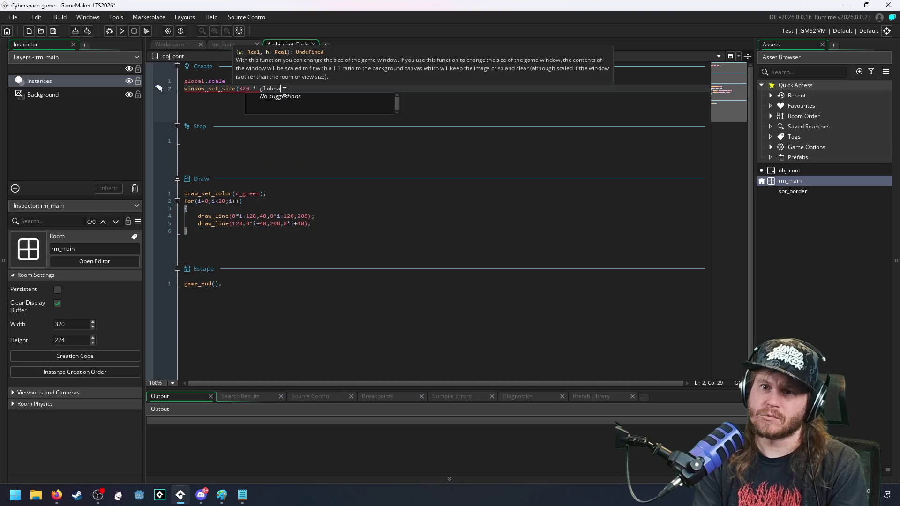
Step: Complete window_set_size(320 * global.scale, 224 * global.scale) and test-run the game
key("BackSpace")
key("BackSpace")
type("al.scale")
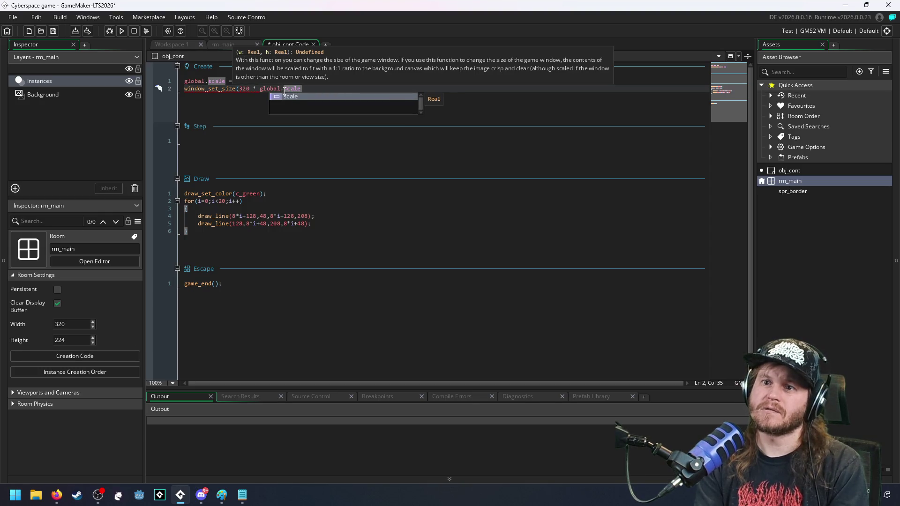
type(",")
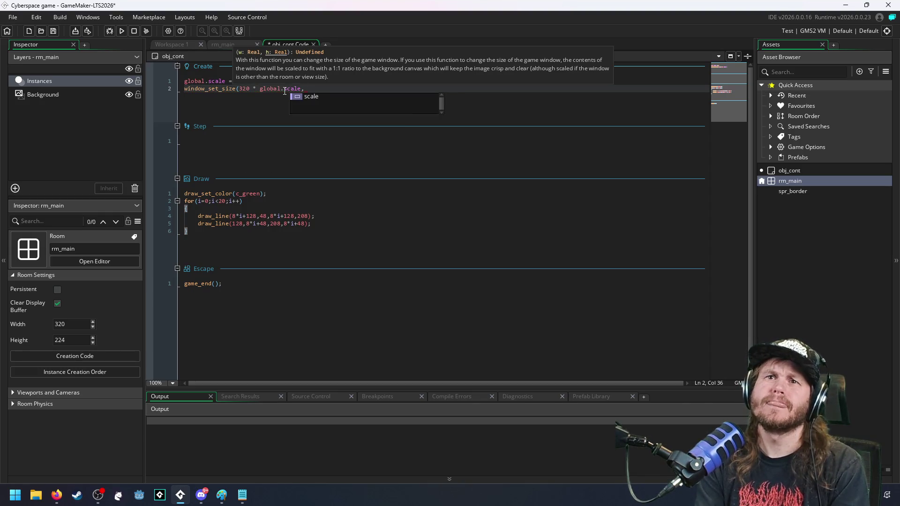
type(" 224")
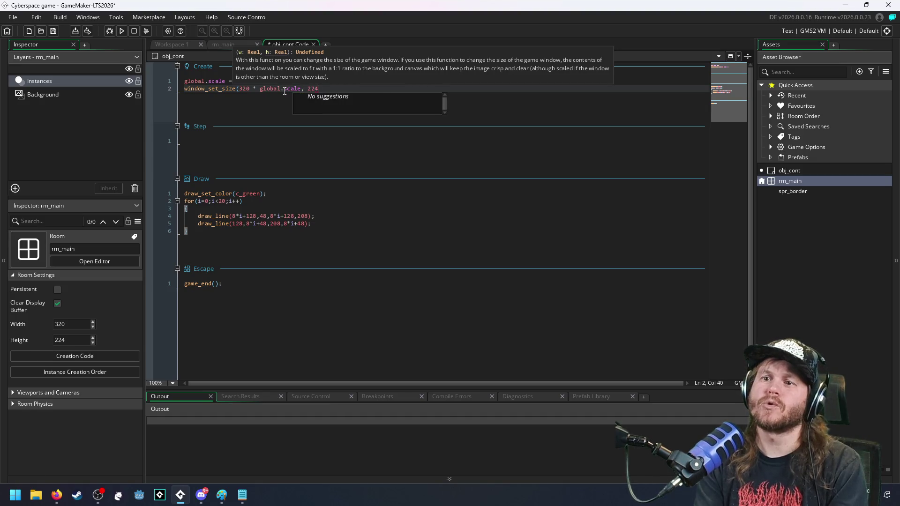
type(" *")
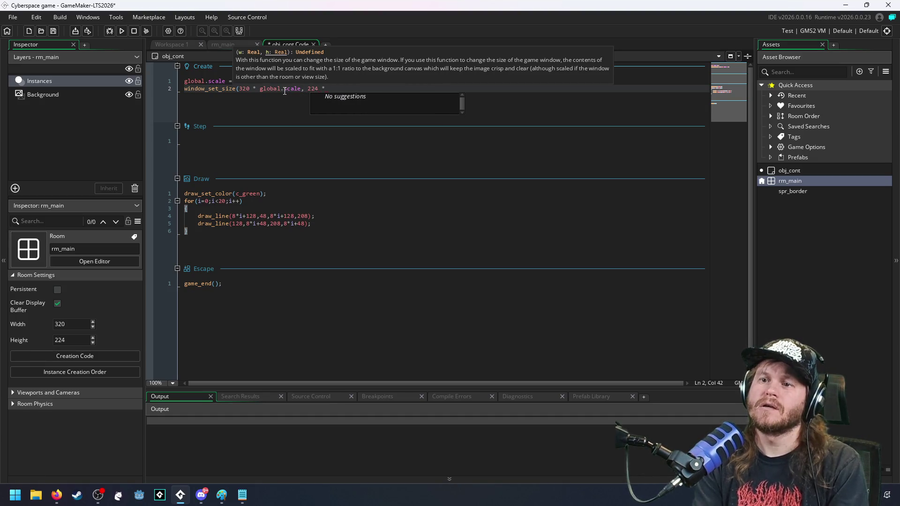
type(" global.sacl")
key("BackSpace")
key("BackSpace")
type("cale")
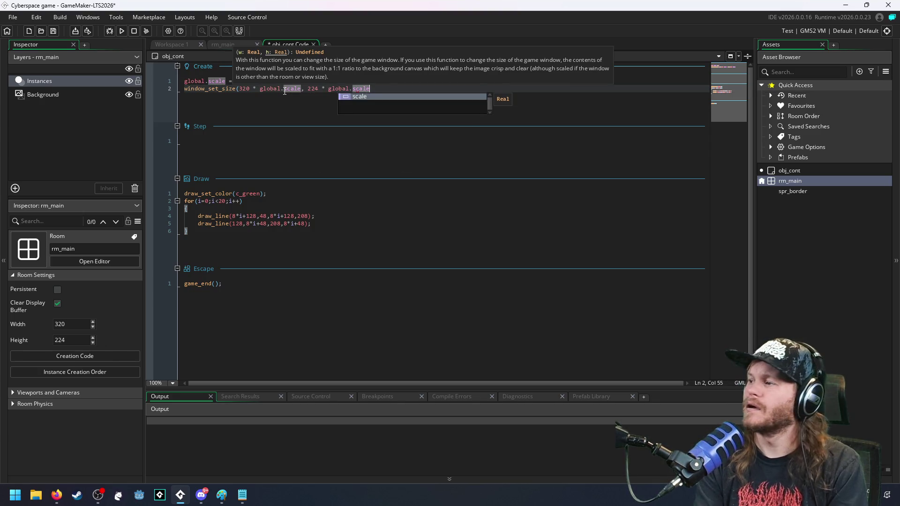
type(");")
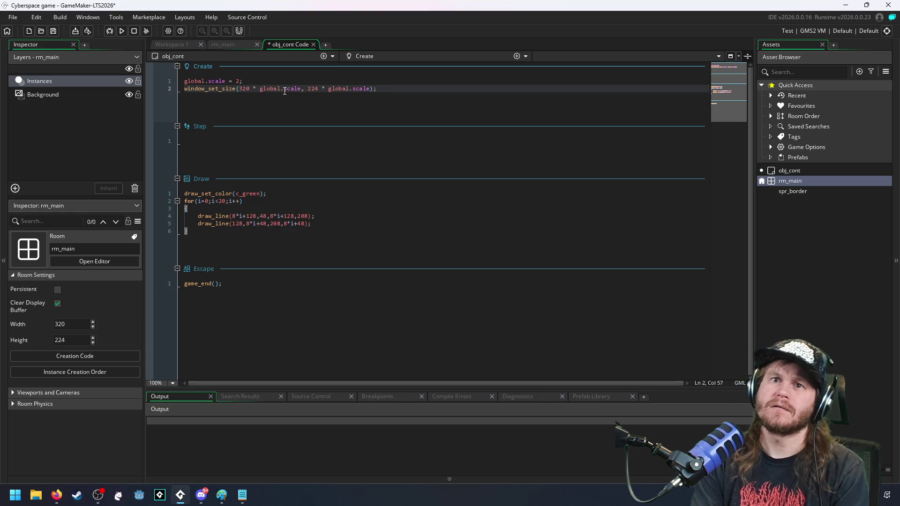
key("F5")
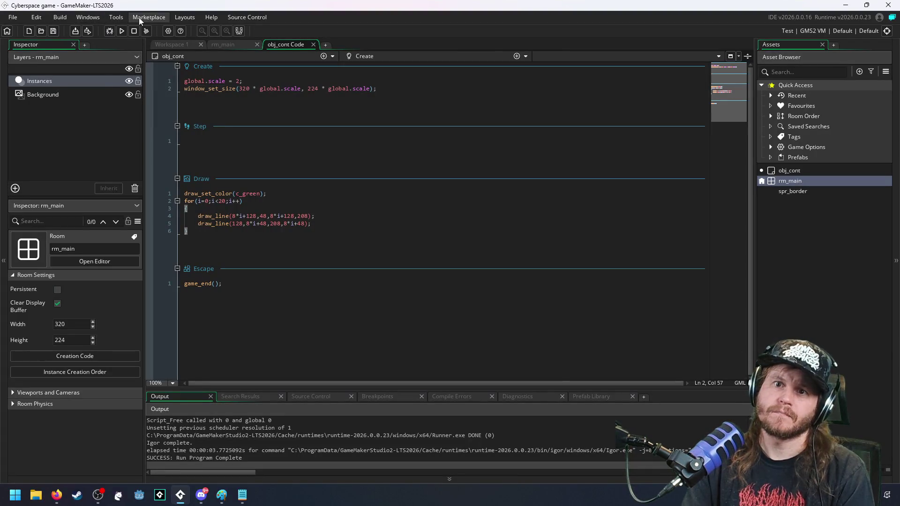
Step: Uncheck Start fullscreen in the Windows graphics game options and confirm
left_click(96, 18)
left_click(119, 17)
left_click(168, 32)
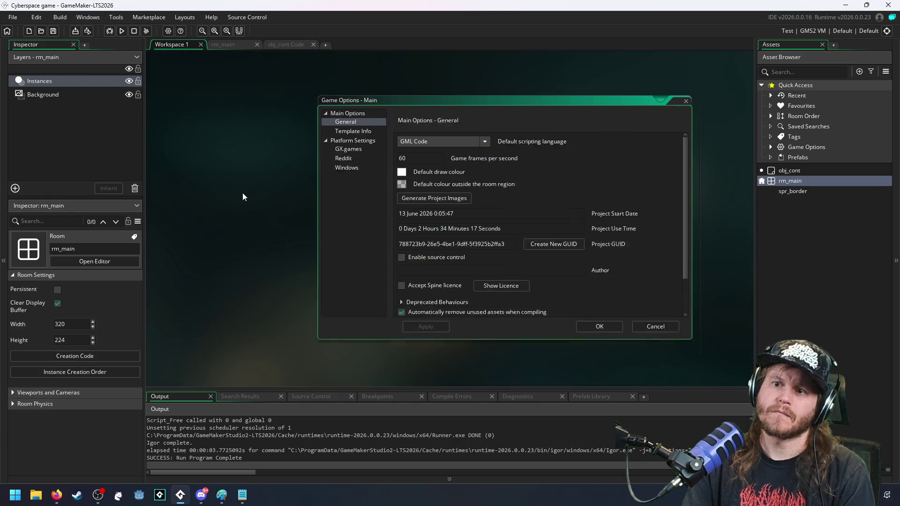
left_click(352, 149)
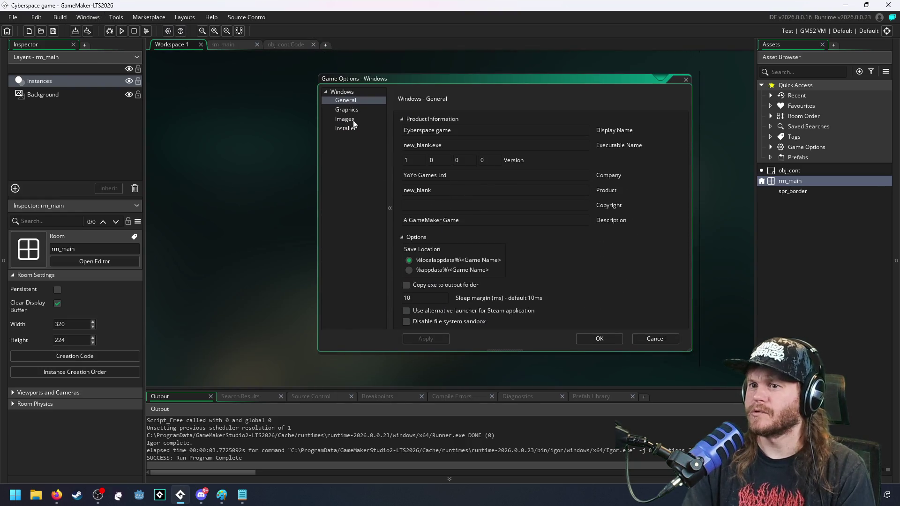
left_click(348, 111)
left_click(407, 139)
left_click(591, 336)
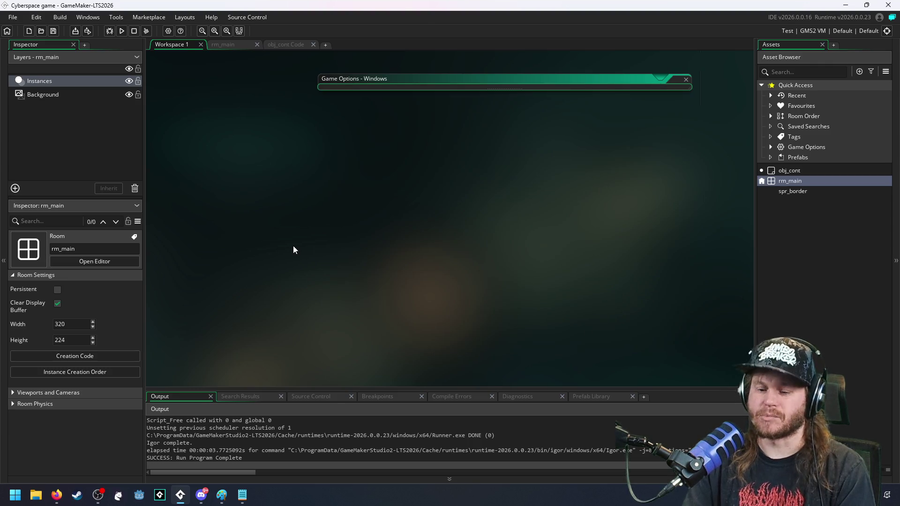
Step: Test-run the game to see the windowed grid, then quit
key("F5")
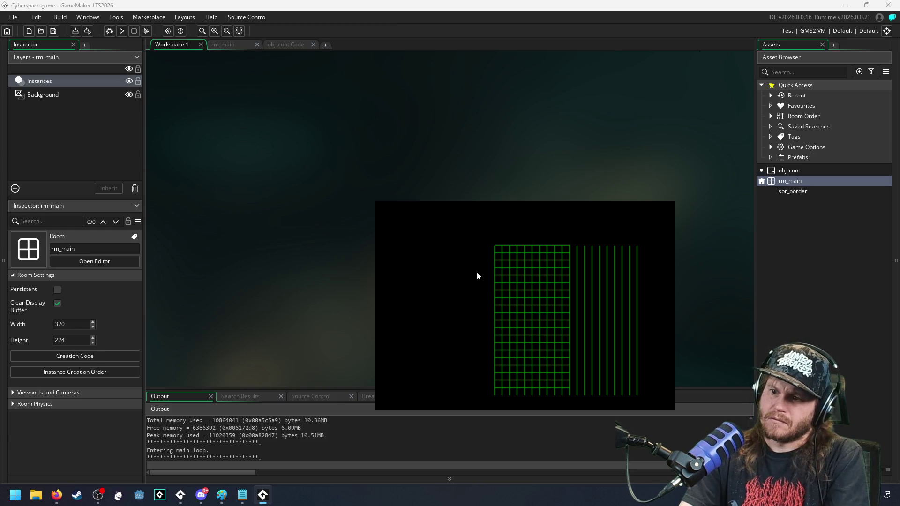
key("Escape")
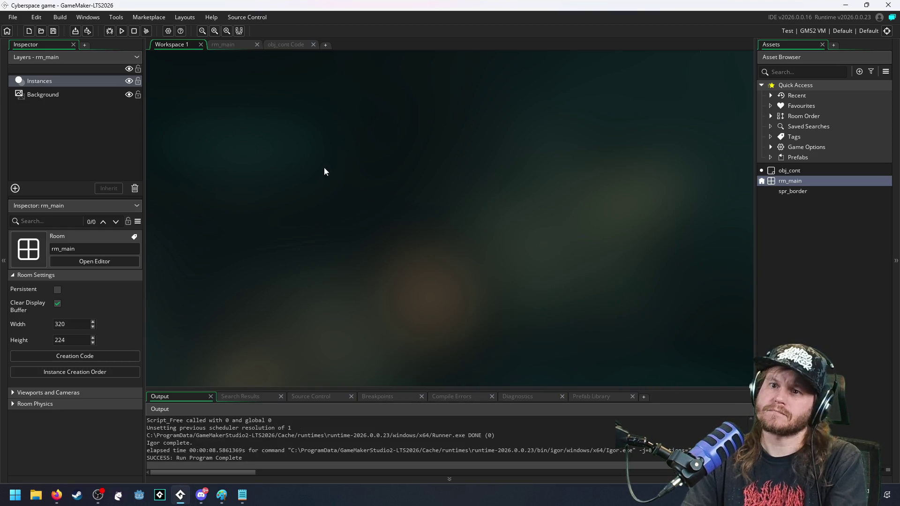
Step: Uncheck Borderless window in the Windows graphics game options and confirm
left_click(167, 31)
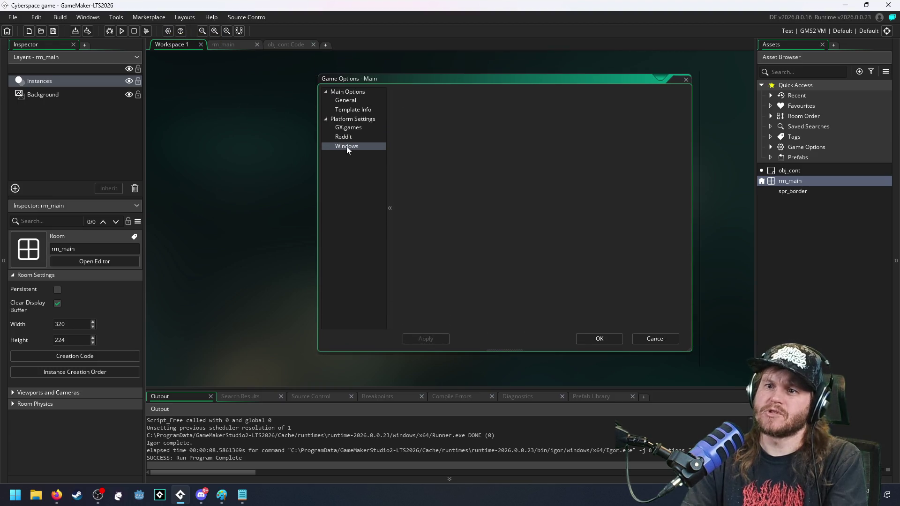
left_click(347, 146)
left_click(350, 110)
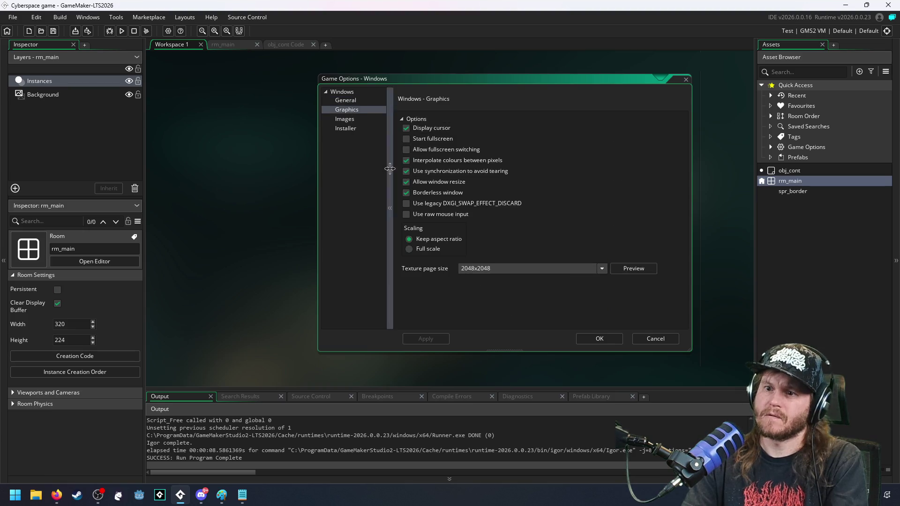
left_click(418, 195)
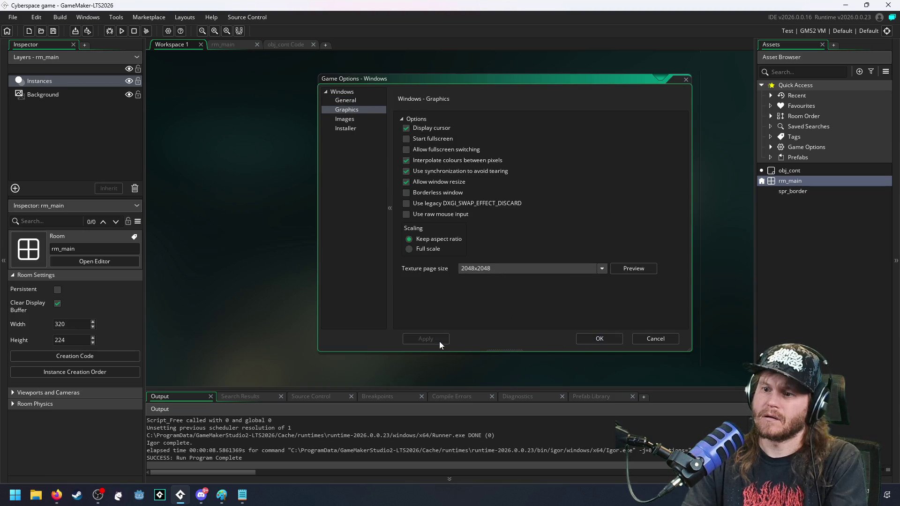
left_click(600, 338)
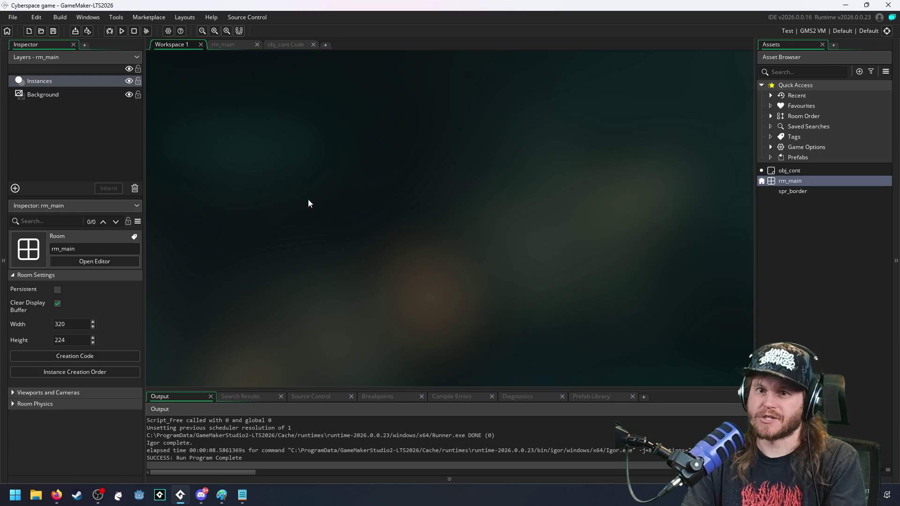
Step: Change global.scale to 3 and test-run, dragging the bordered window around
left_click(281, 44)
left_click(239, 81)
key("BackSpace")
type("3")
key("F5")
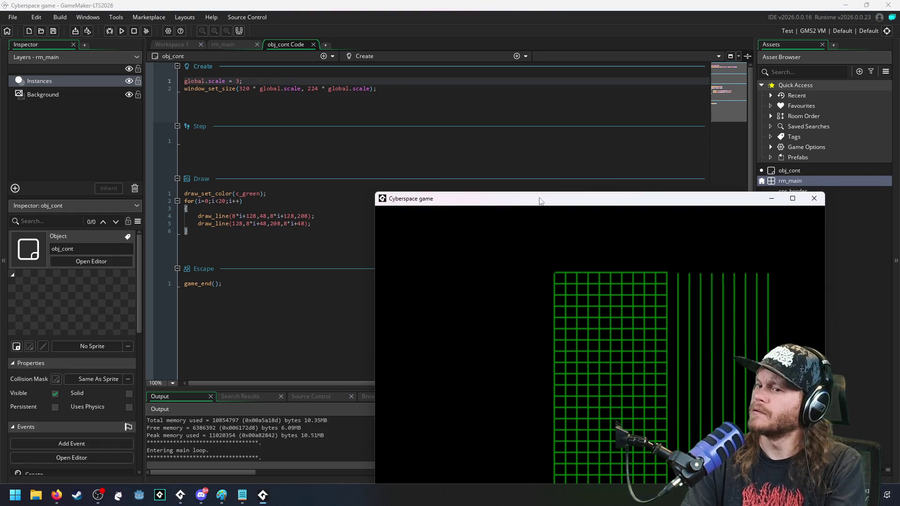
left_click_drag(539, 202, 352, 89)
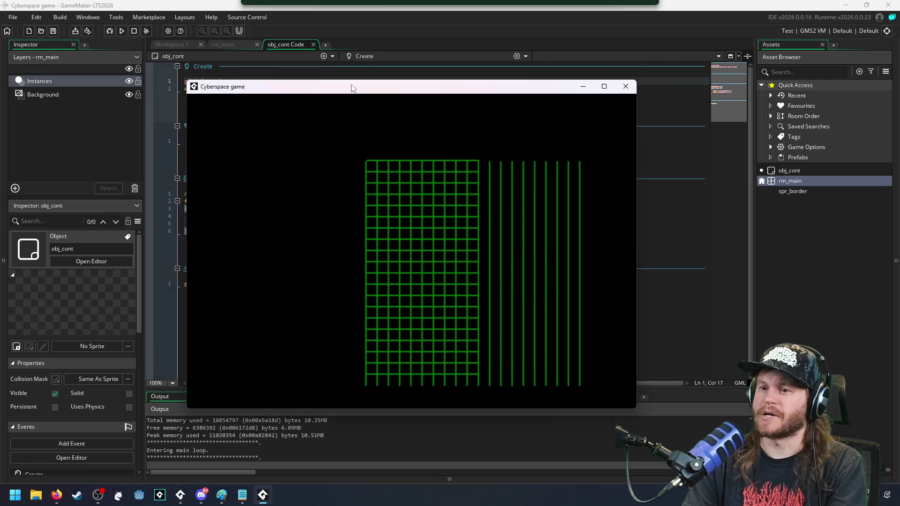
key("Escape")
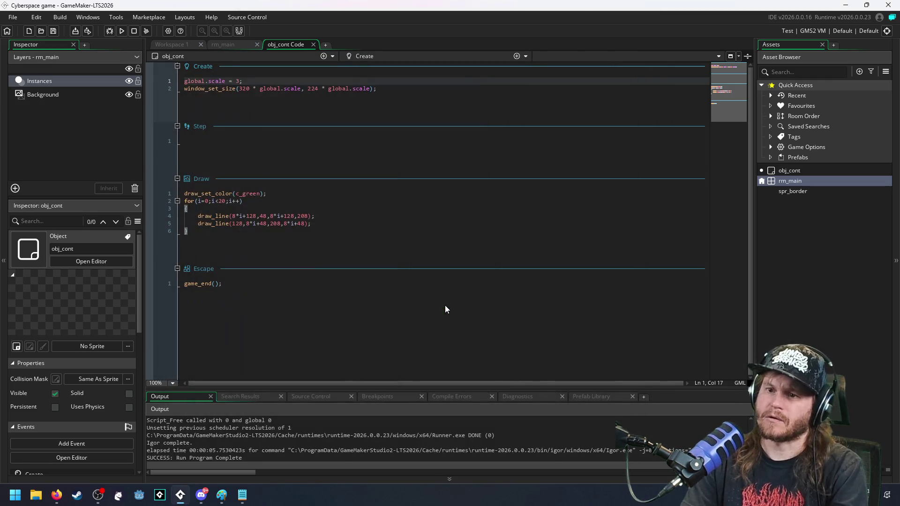
Step: Run again to move the window, then start a new Create line below the size call
key("F5")
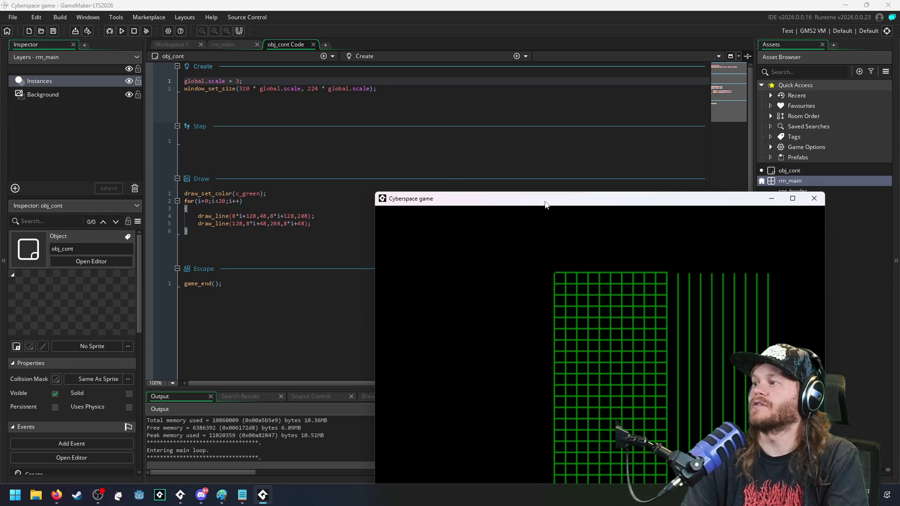
left_click_drag(546, 204, 379, 82)
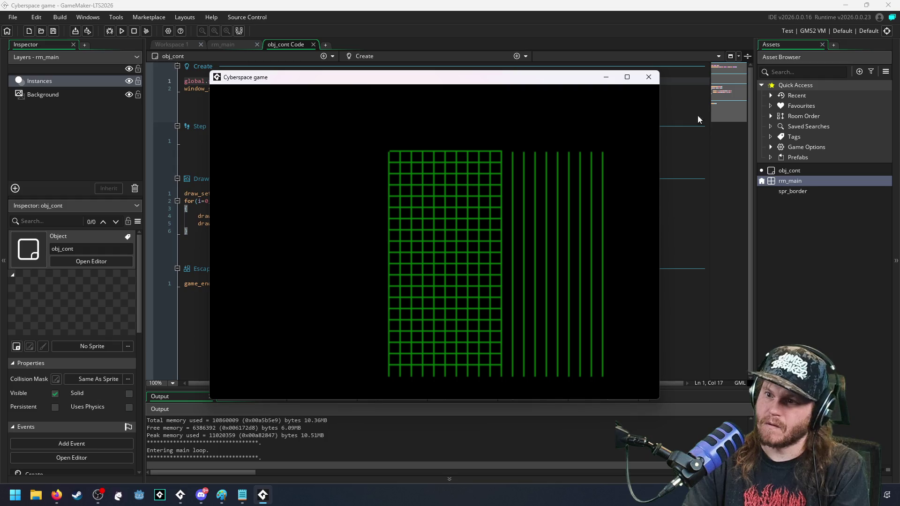
left_click(647, 78)
left_click(416, 97)
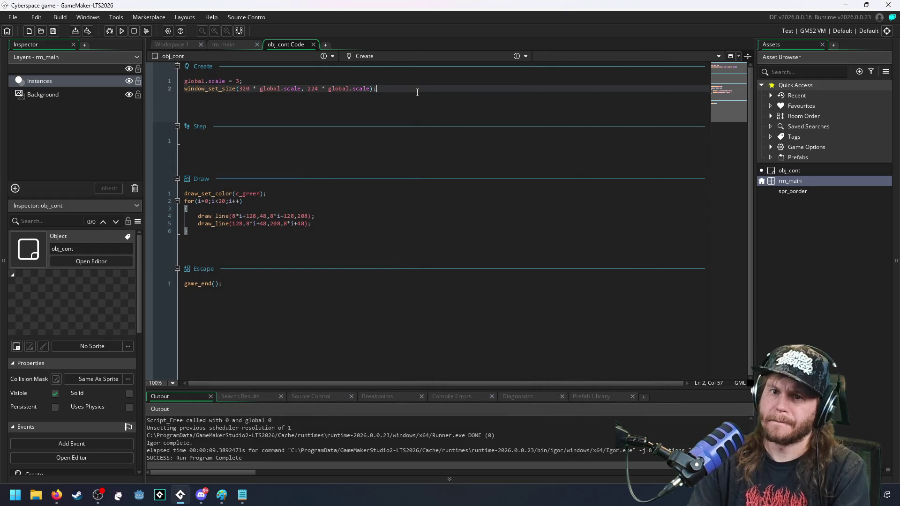
key("Return")
type("window_")
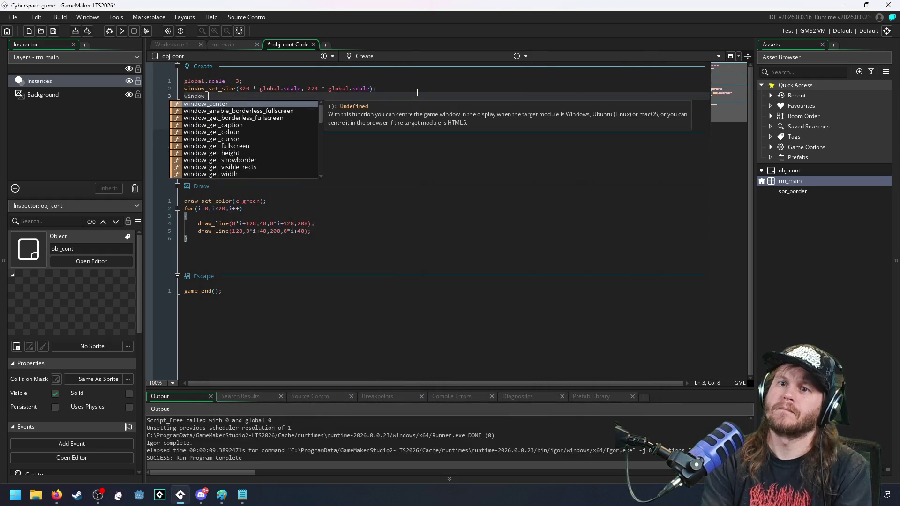
type("set_p")
Step: Add window_set_position(100,200); via autocomplete and test-run the game
key("Return")
type("(")
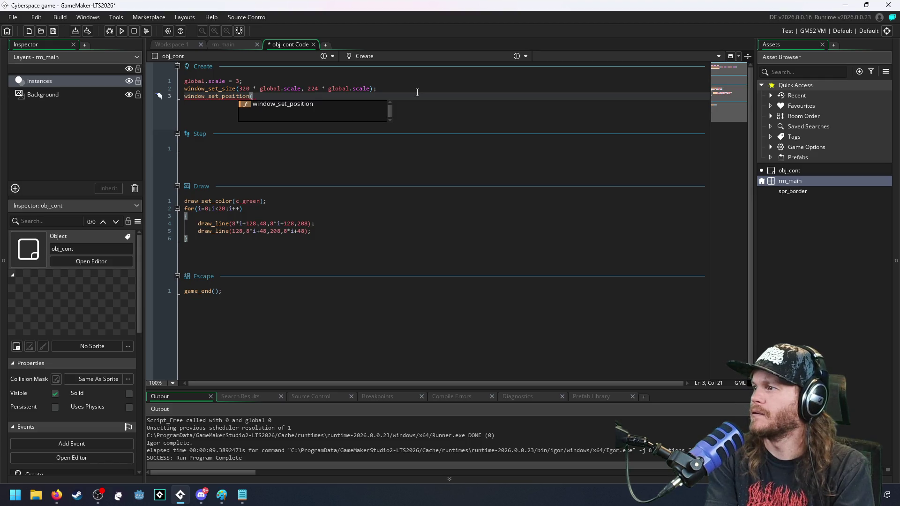
type("100,200);")
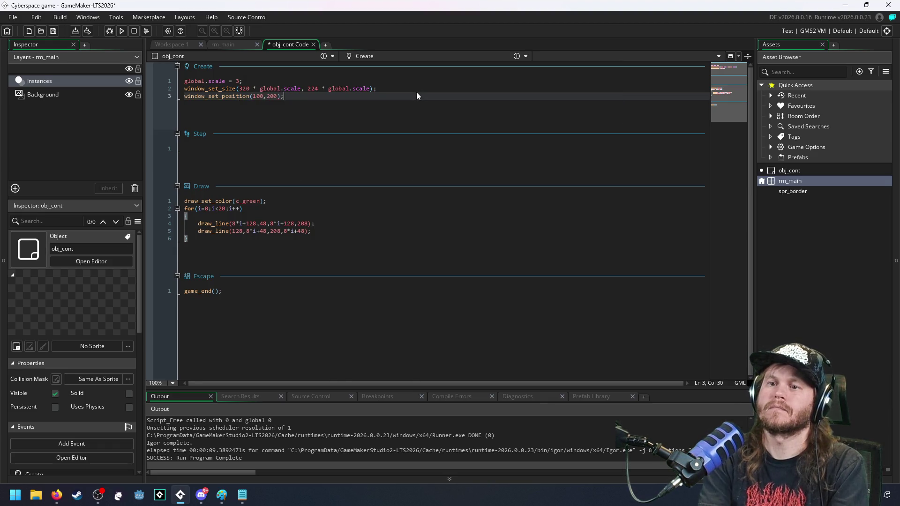
key("F5")
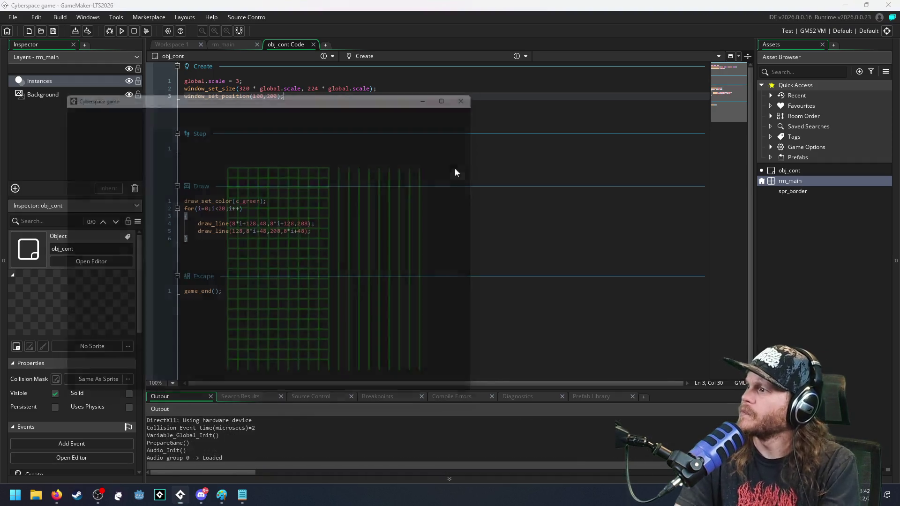
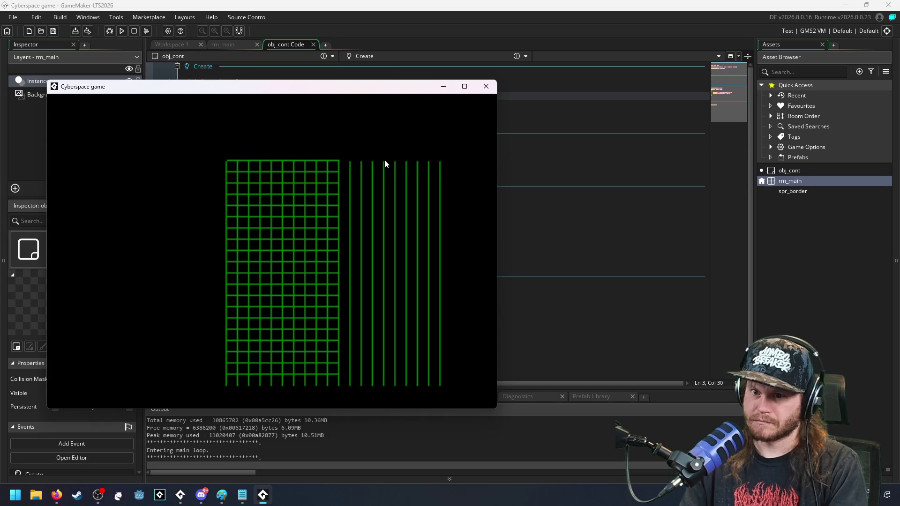
Step: Close the running grid preview and return the caret to the obj_cont Draw and Step code
key("Escape")
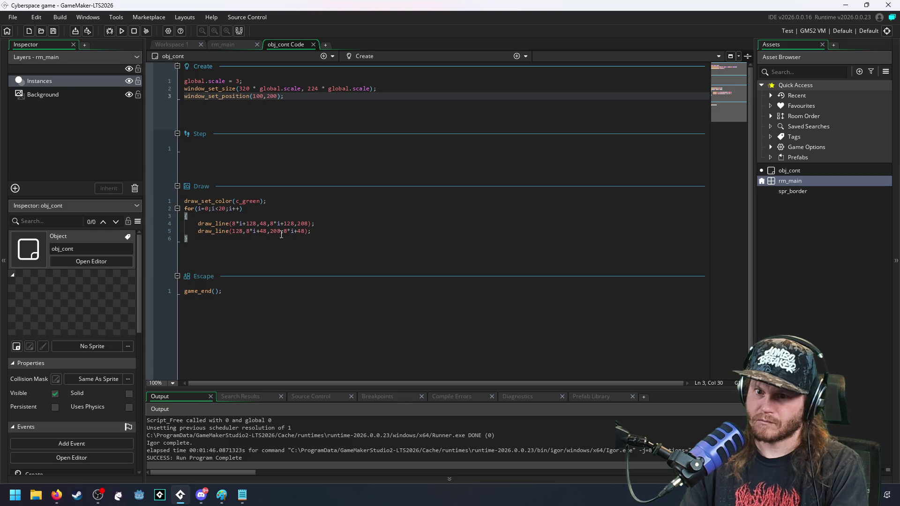
left_click(280, 232)
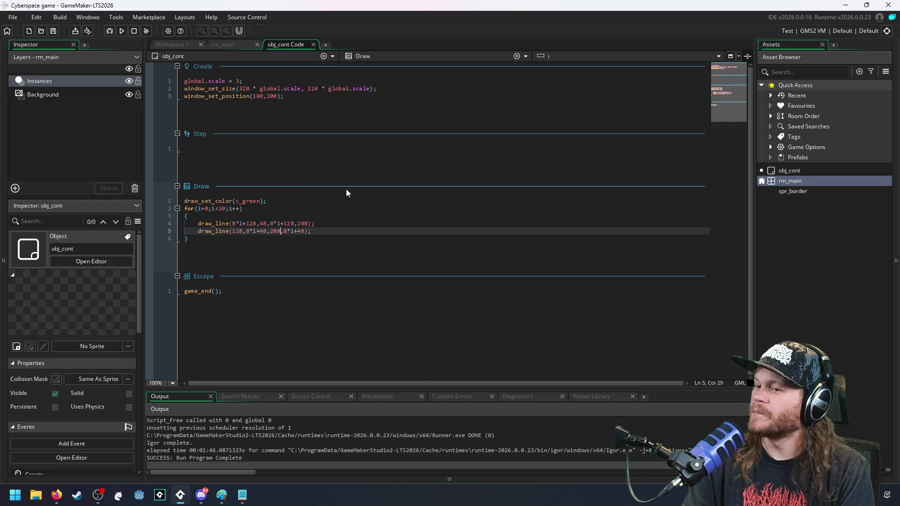
left_click(341, 159)
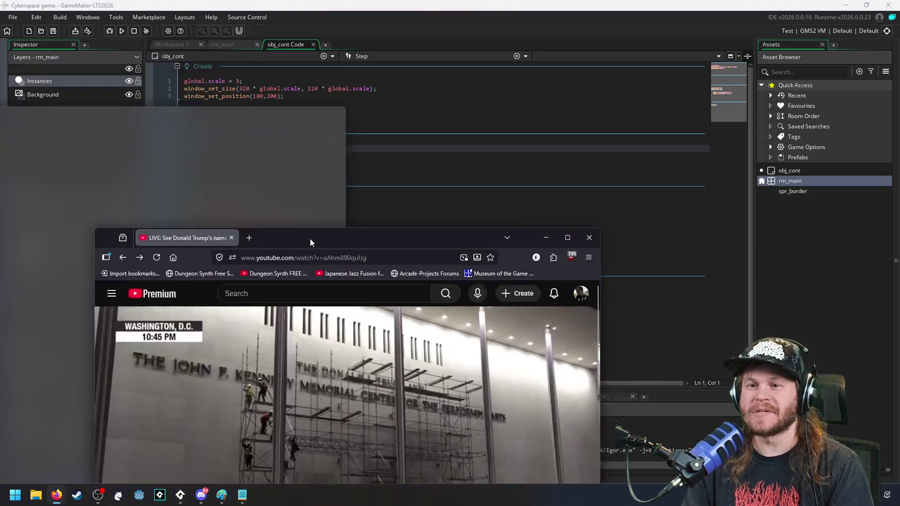
Step: Drag the YouTube browser window up over the editor, then slide it off-screen
mouse_move(311, 241)
left_mouse_down()
mouse_move(543, 125)
mouse_move(425, 31)
mouse_move(432, 28)
left_mouse_up()
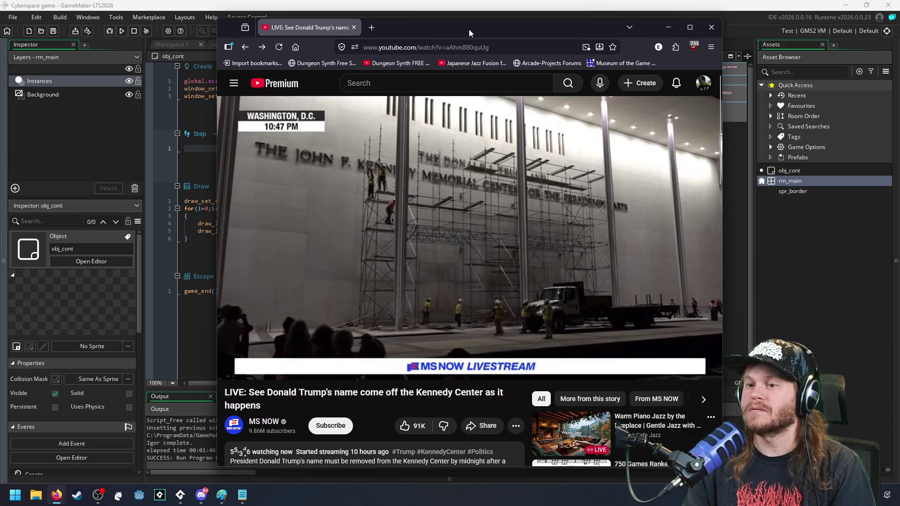
left_click_drag(469, 29, 0, 29)
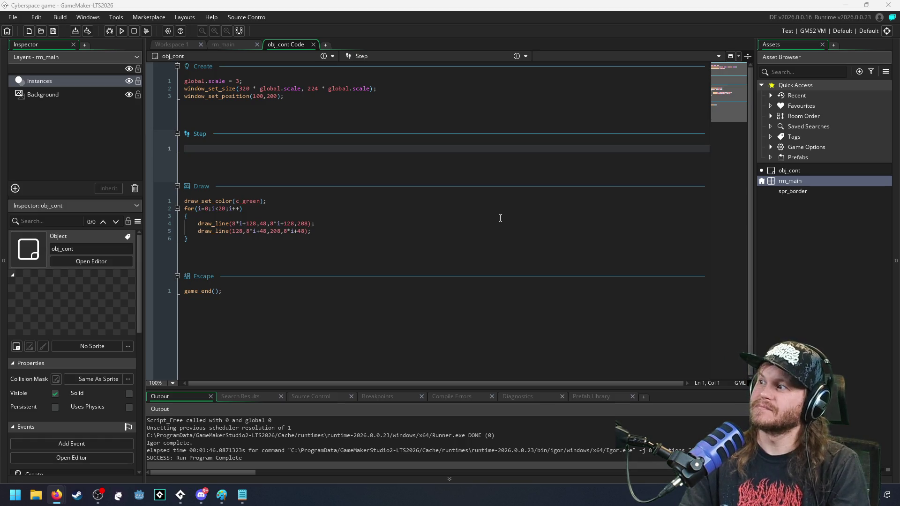
Step: Comment out line 5's draw_line call and run the game with only it disabled
left_click(347, 152)
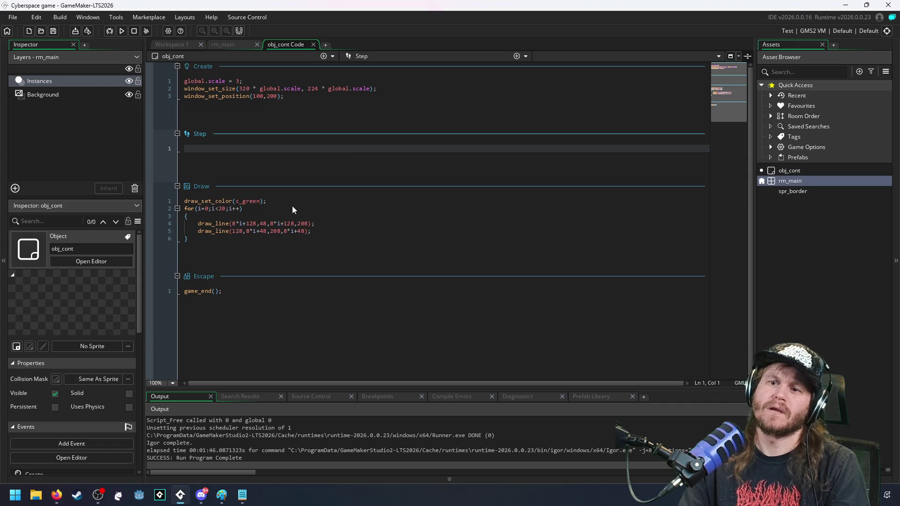
left_click(285, 224)
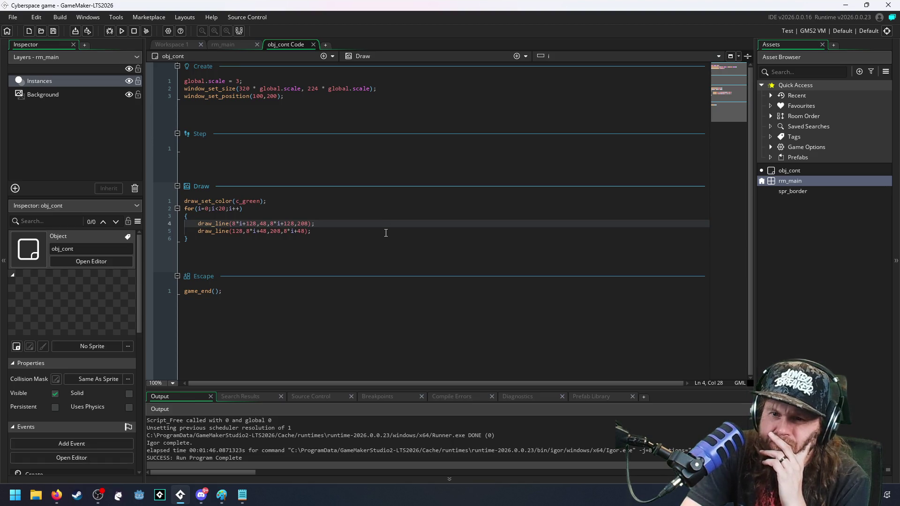
left_click(199, 230)
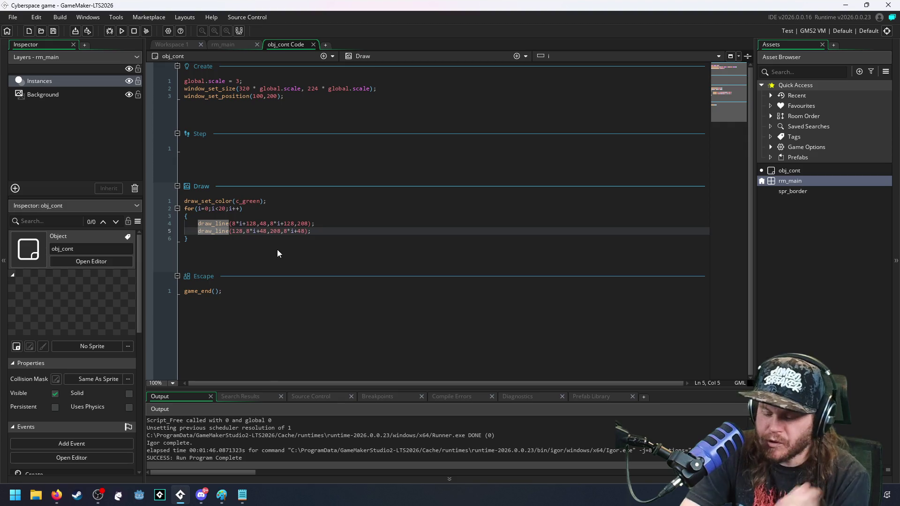
type("//")
key("F5")
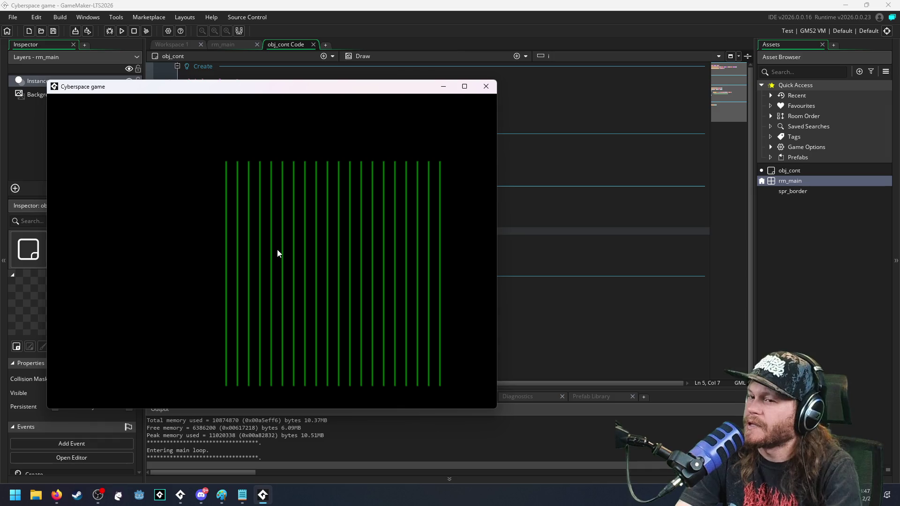
key("Escape")
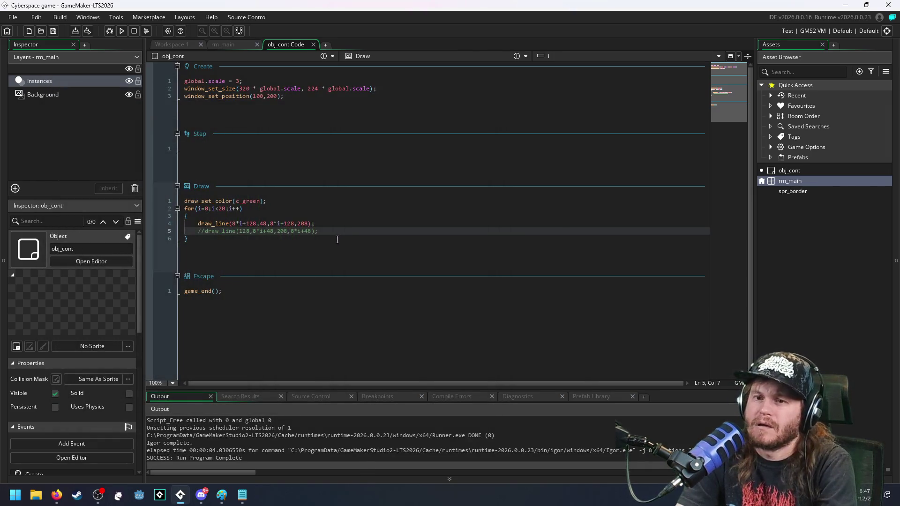
Step: Restore line 5, comment out line 4's vertical-line call instead, and run again
key("BackSpace")
key("BackSpace")
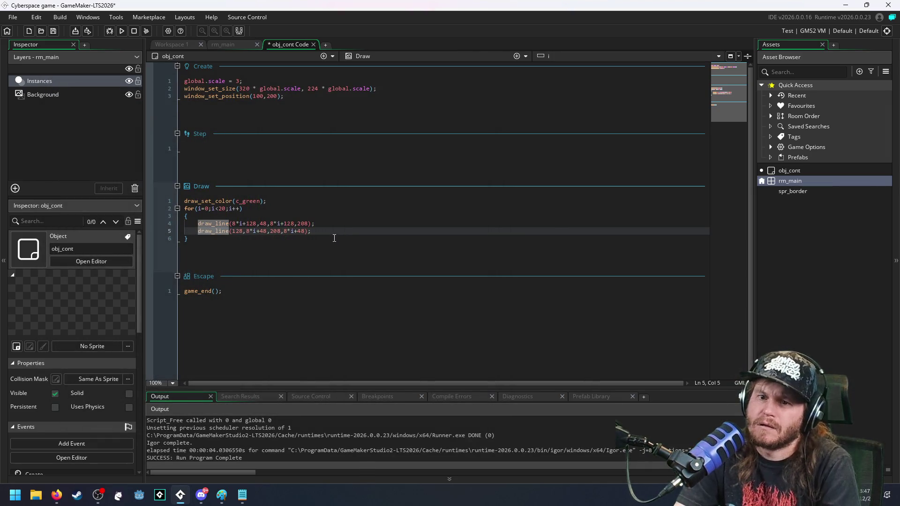
key("Up")
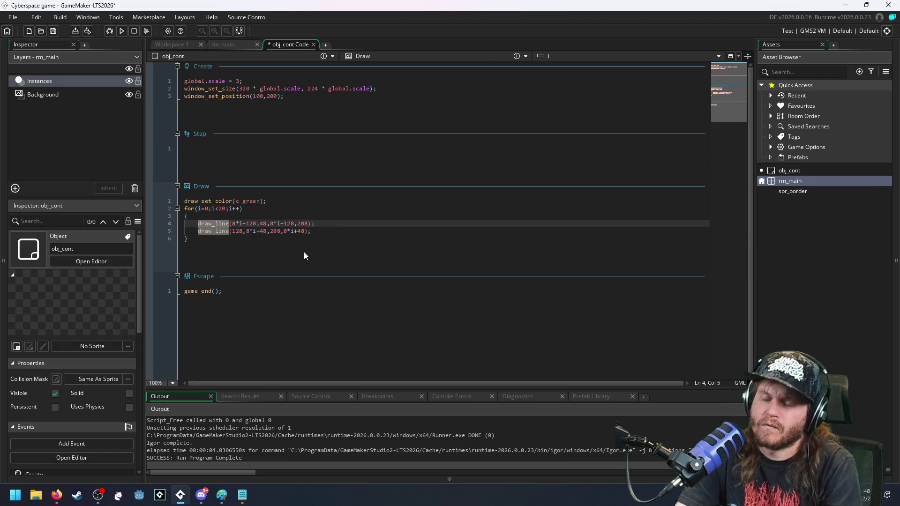
type("//")
key("F5")
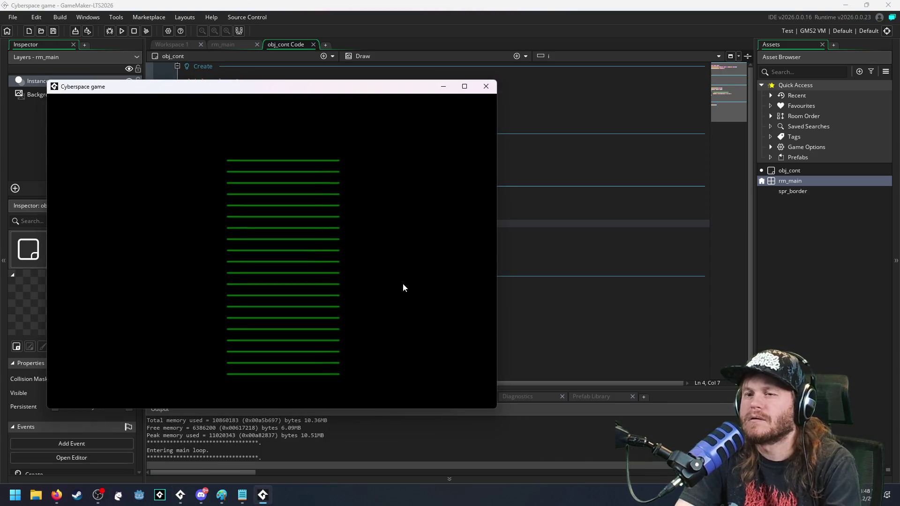
key("Escape")
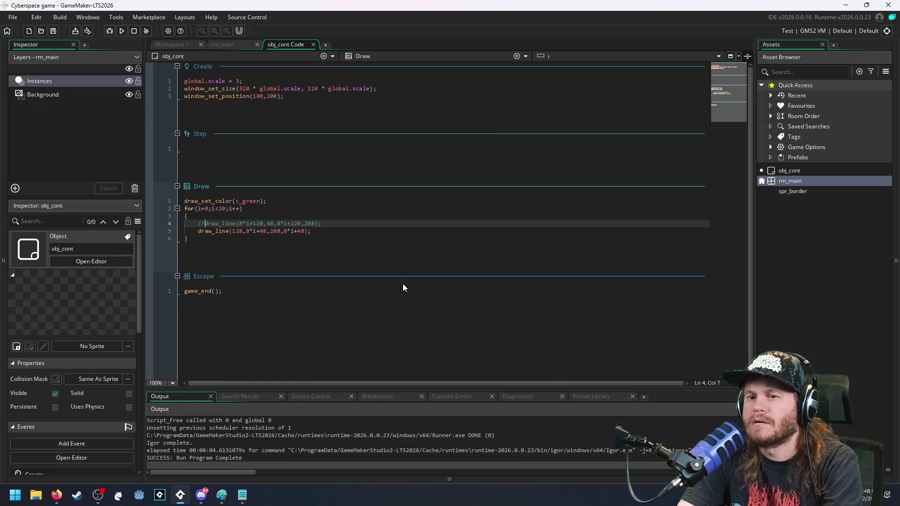
left_click(271, 231)
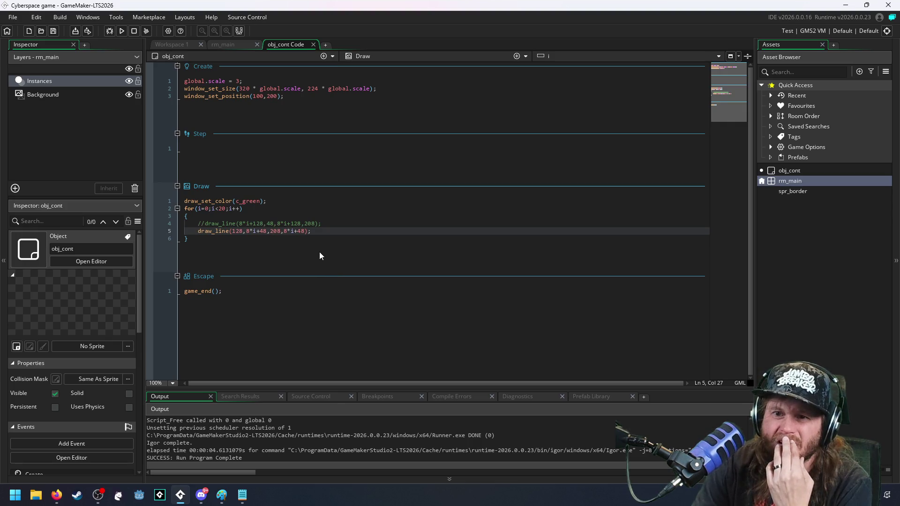
key("Right")
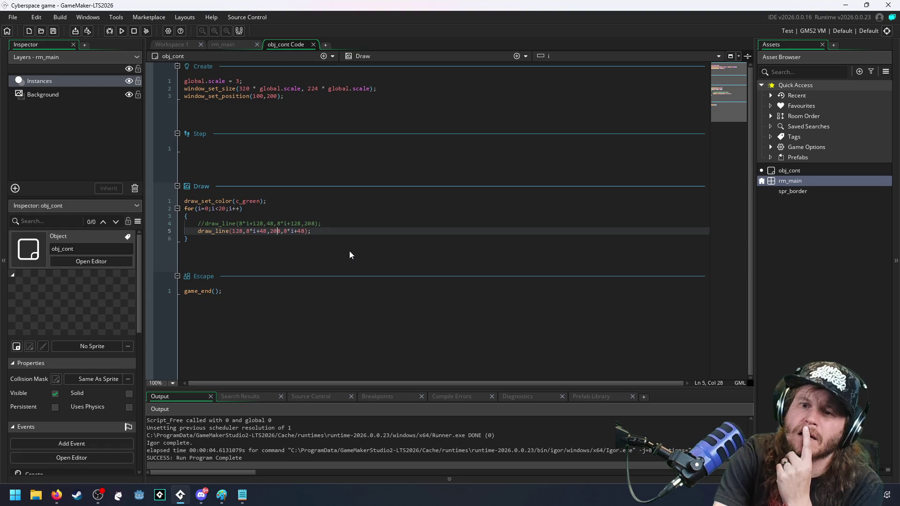
Step: Change line 5's 208 to 288, test-run it, then uncomment line 4's draw_line call
key("BackSpace")
type("8")
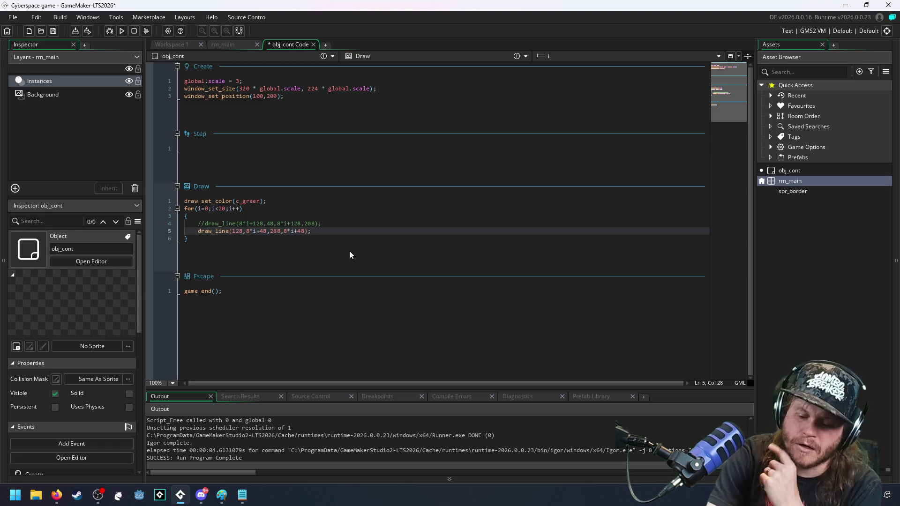
key("F5")
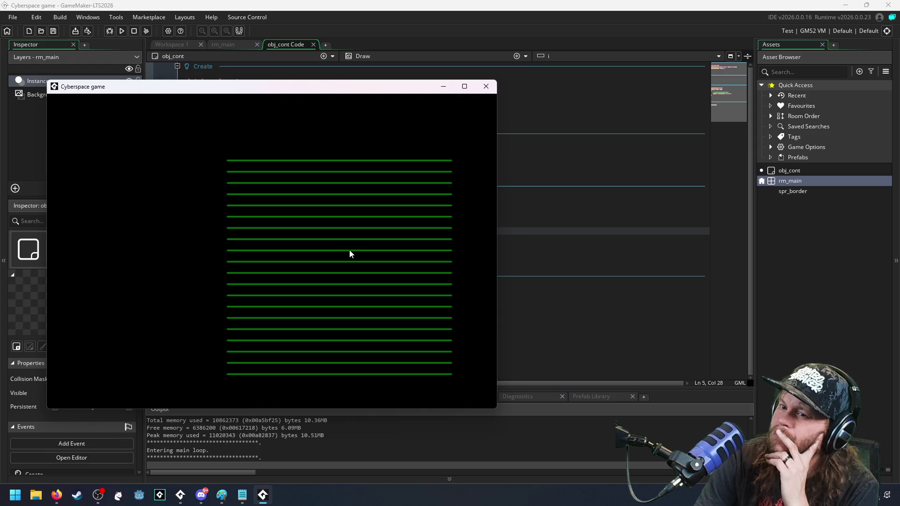
left_click(485, 86)
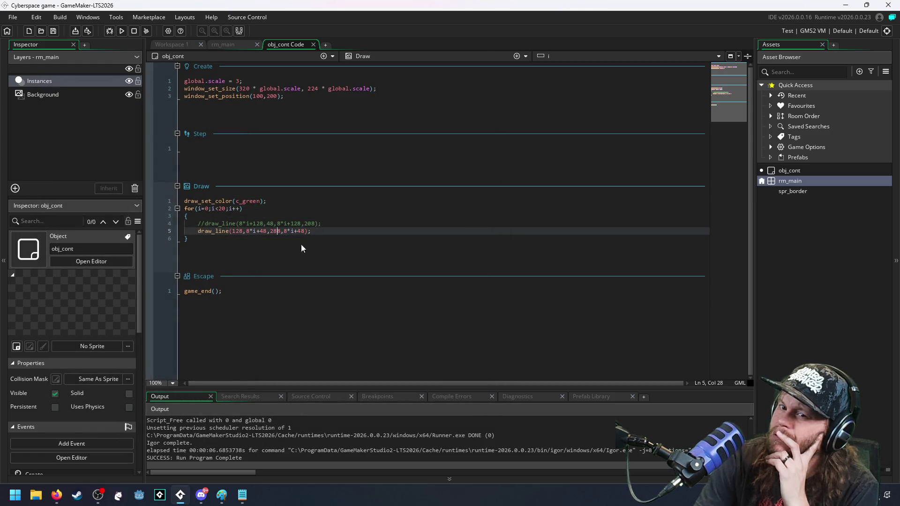
left_click(207, 224)
key("BackSpace")
key("BackSpace")
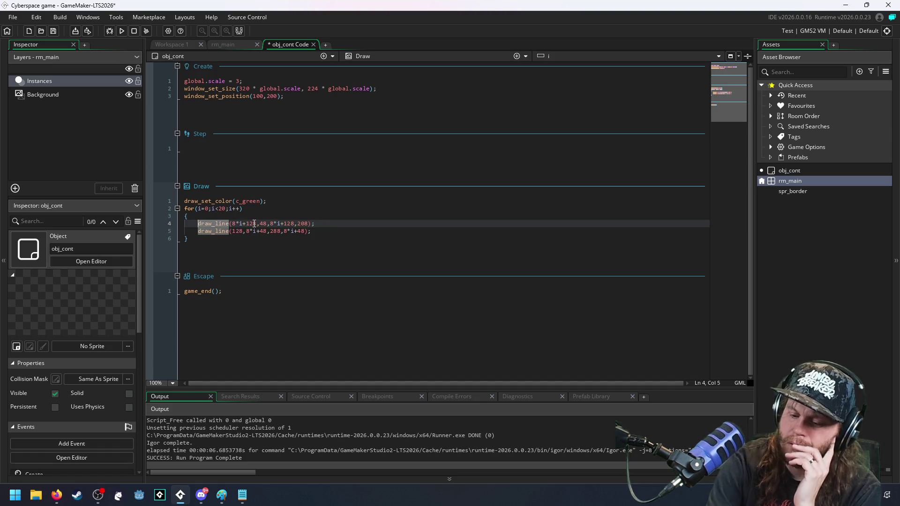
Step: Run the game with both draw calls active, then trim the for-loop limit on line 2
key("F5")
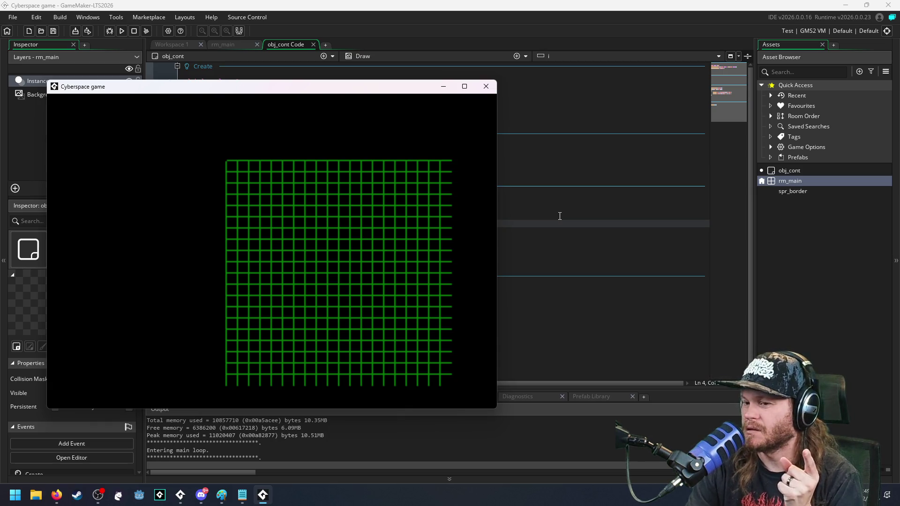
key("Escape")
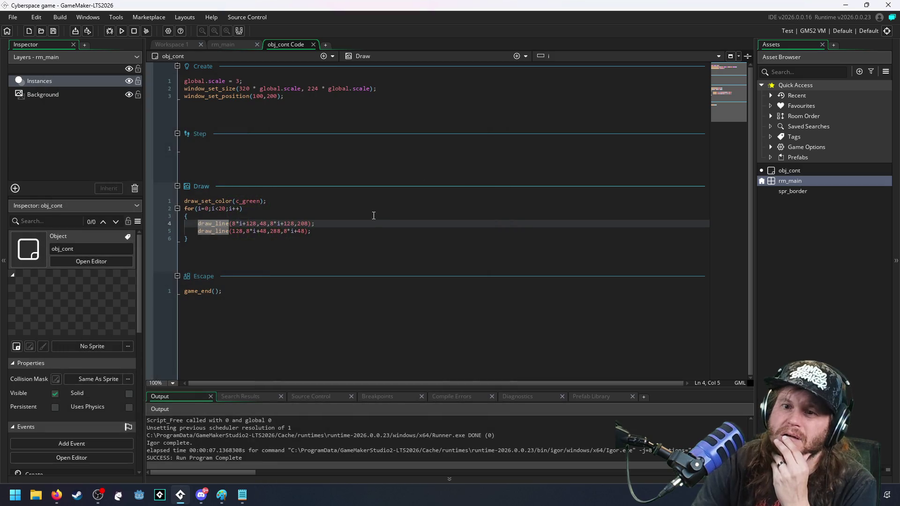
left_click(348, 235)
left_click(222, 208)
key("Delete")
type("1")
Step: Run again to view the full green grid, move the game window aside, and close it
key("F5")
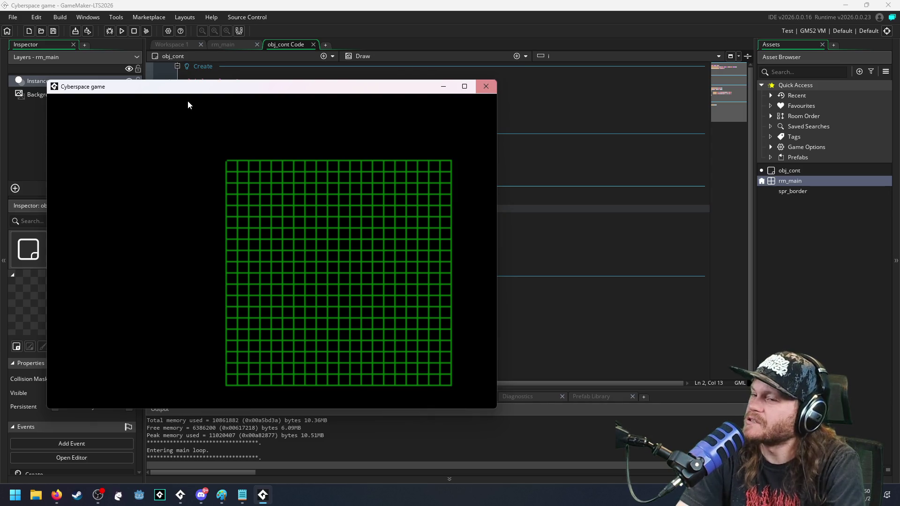
left_click_drag(245, 91, 362, 104)
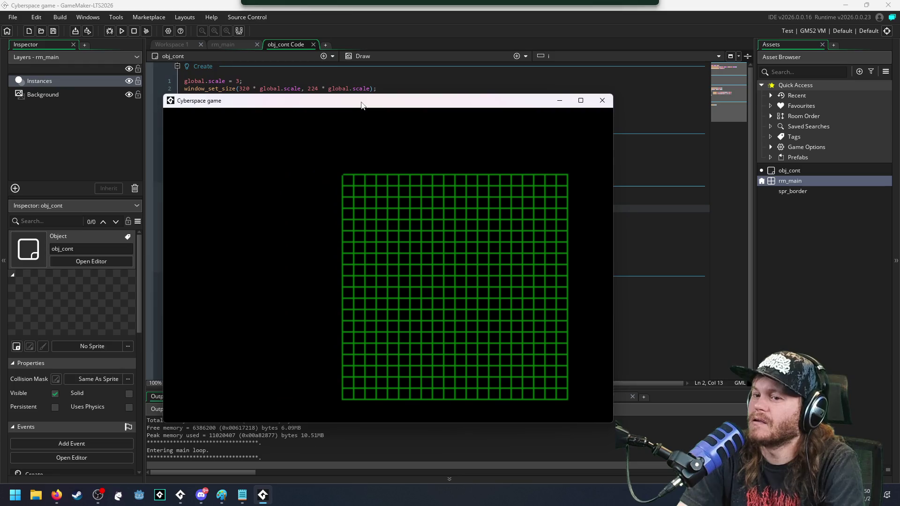
left_click(602, 101)
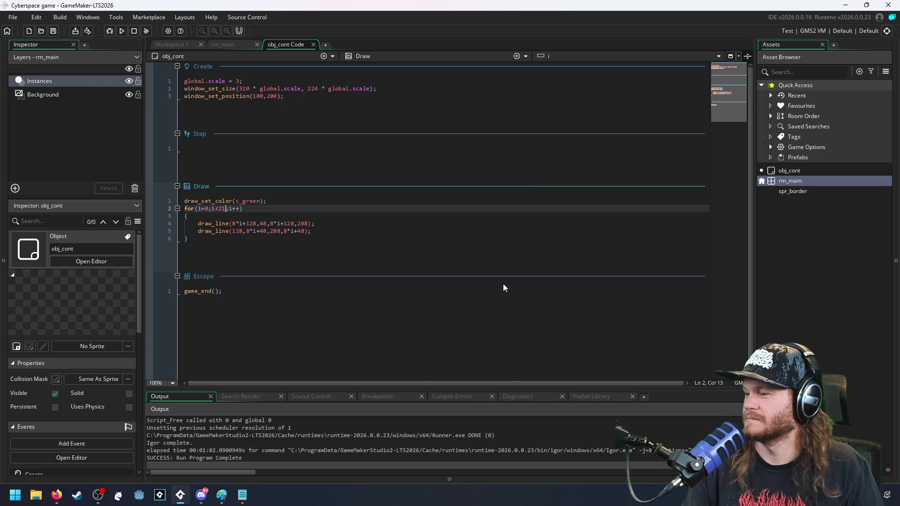
Step: Switch to the browser and drag the YouTube livestream window over the code editor
key("alt+Tab")
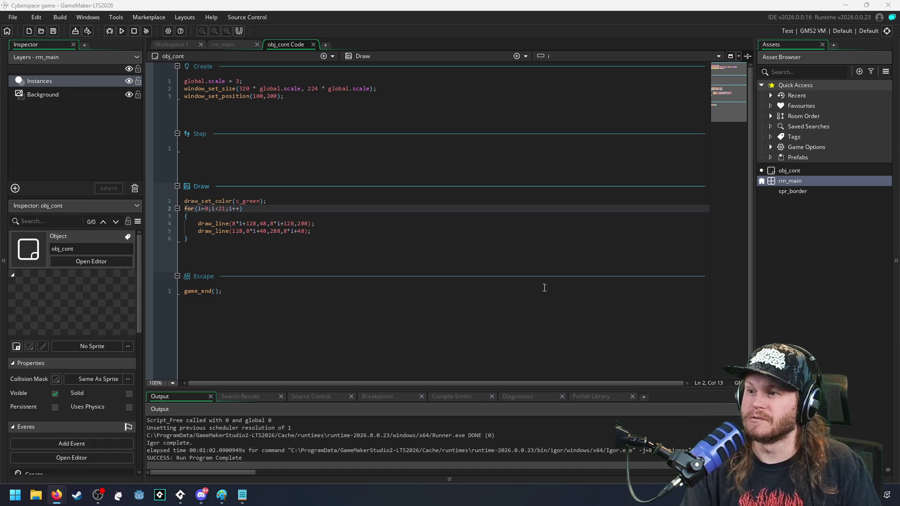
left_click(843, 270)
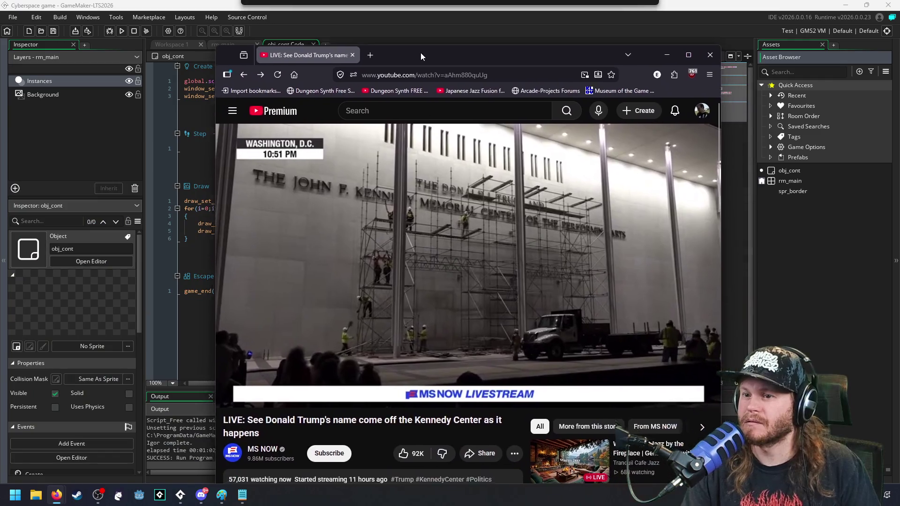
left_click_drag(527, 140, 392, 34)
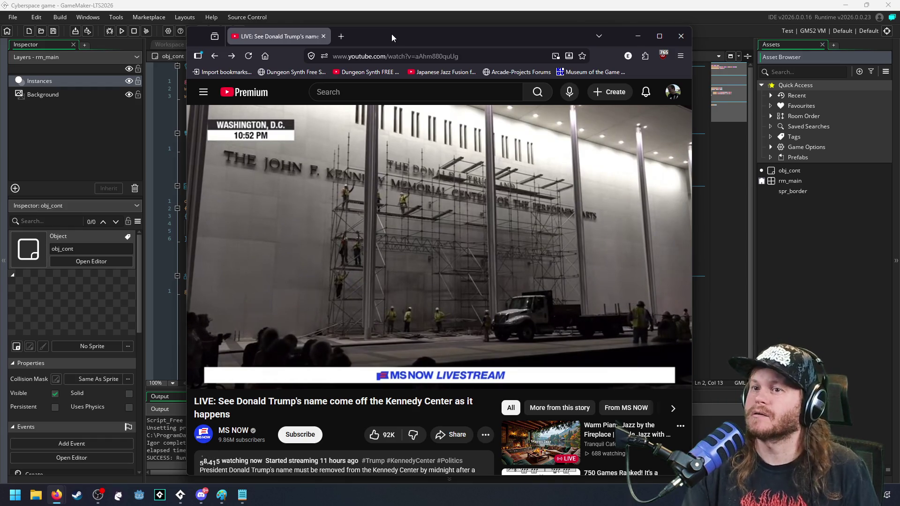
Step: Minimize the Firefox YouTube window to reveal the GameMaker editor
left_click(638, 37)
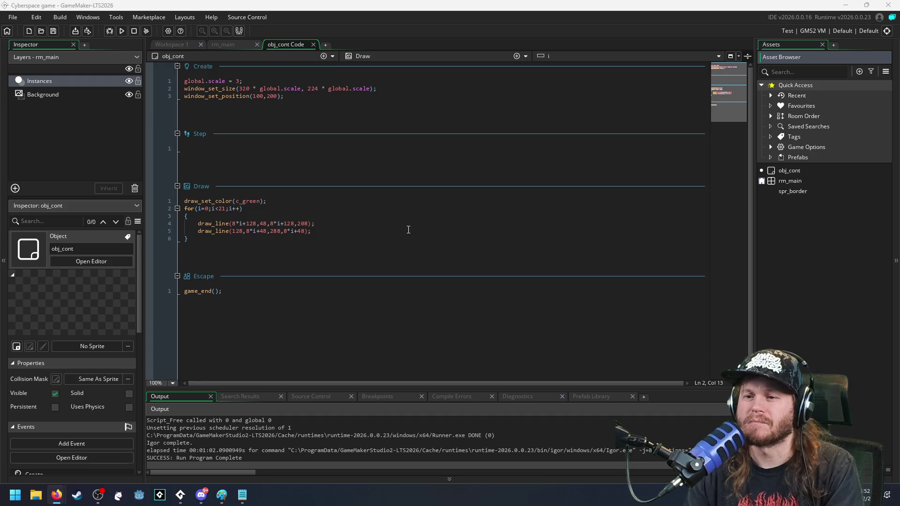
Step: Run the game from the toolbar to view the green grid, then close it
left_click(407, 229)
left_click(402, 209)
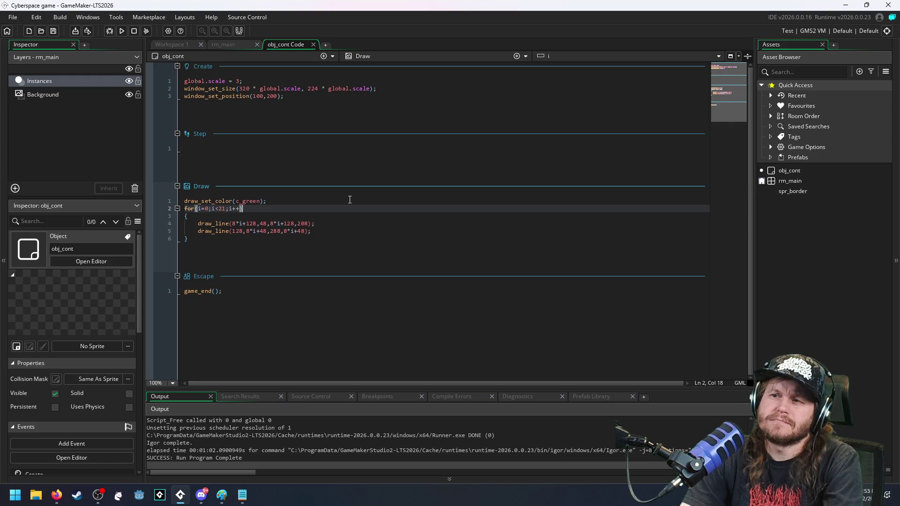
left_click(122, 32)
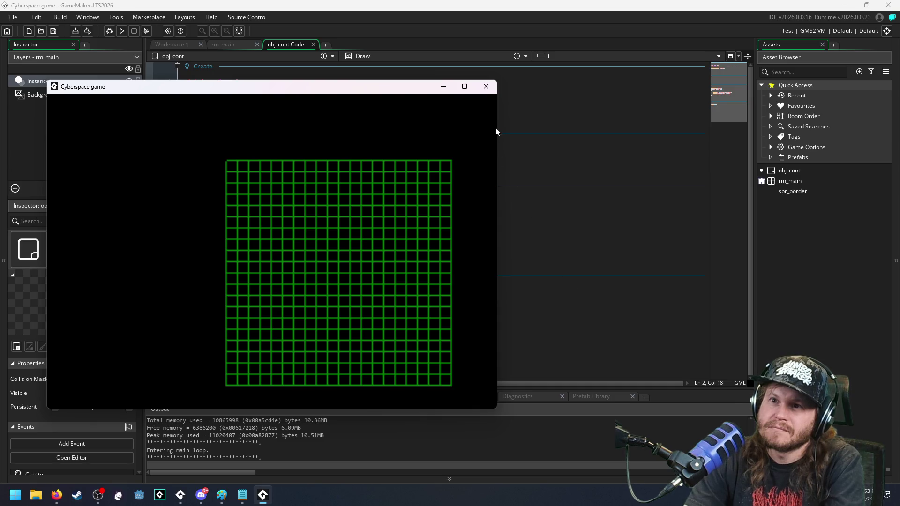
key("Escape")
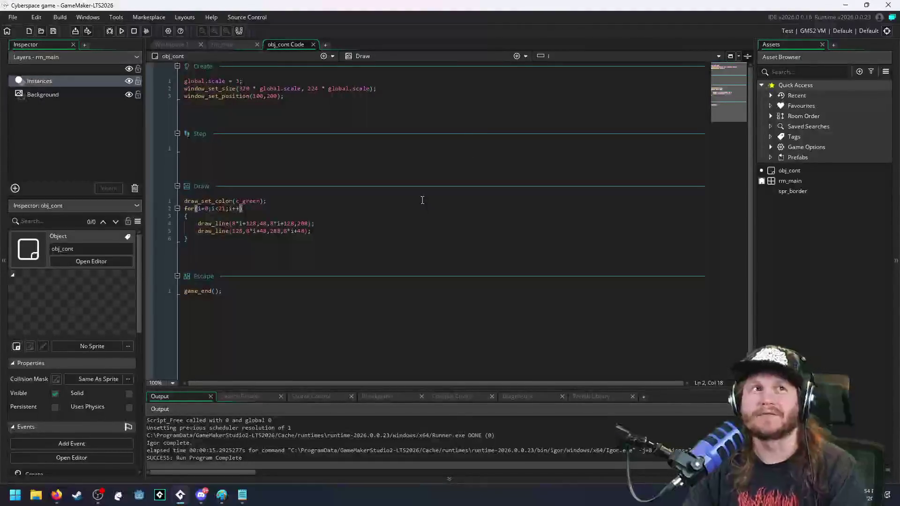
Step: Run the Cyberspace game again to show the full green grid
left_click(411, 241)
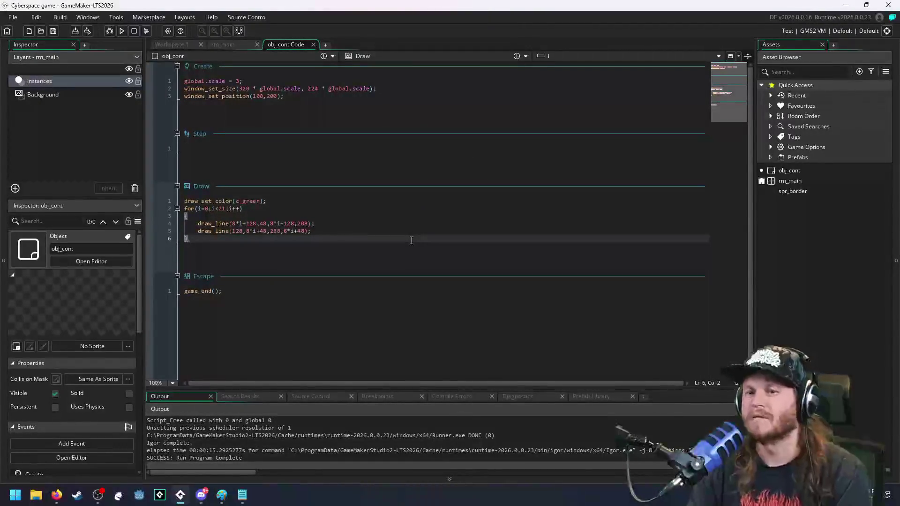
left_click(413, 223)
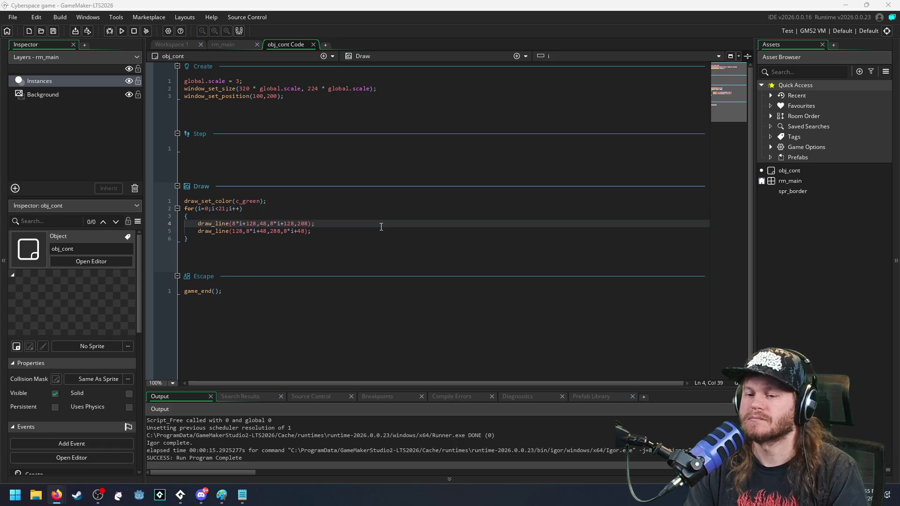
left_click(122, 31)
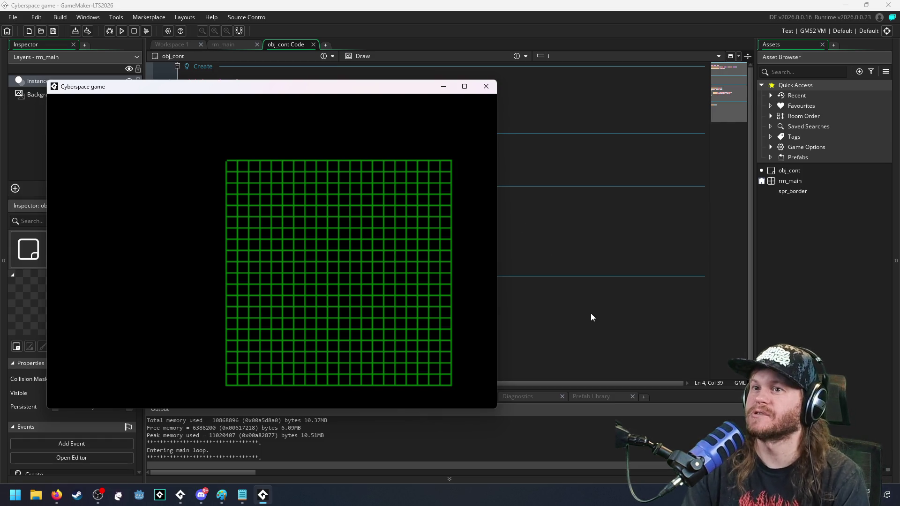
Step: Close the game and bring up the Asset Browser's create-asset menu
key("Escape")
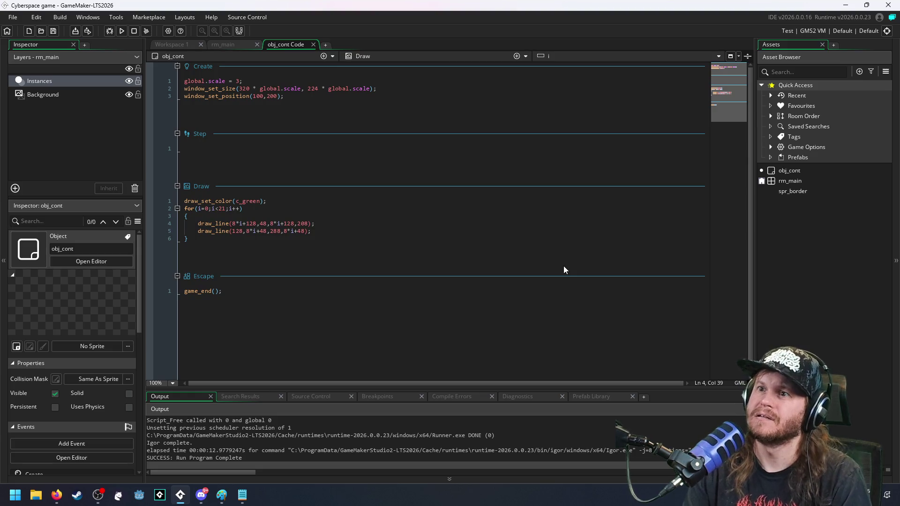
left_click(839, 317)
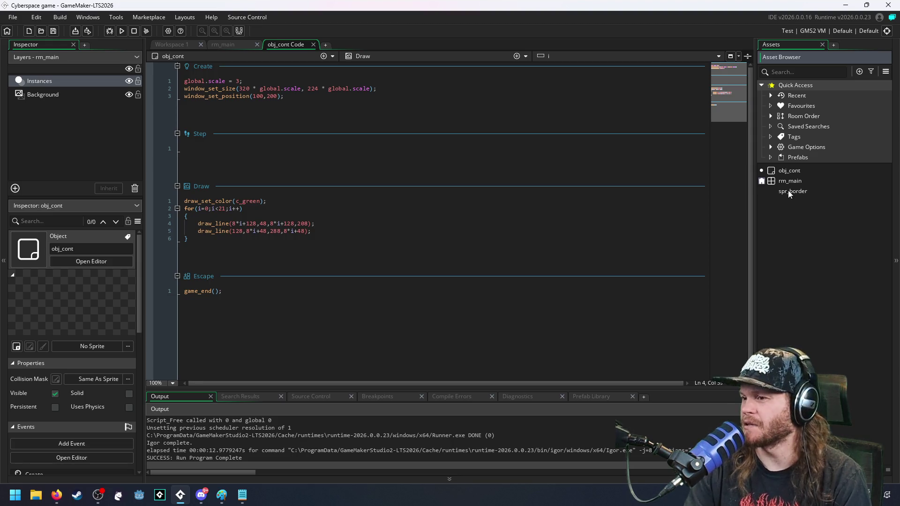
right_click(800, 227)
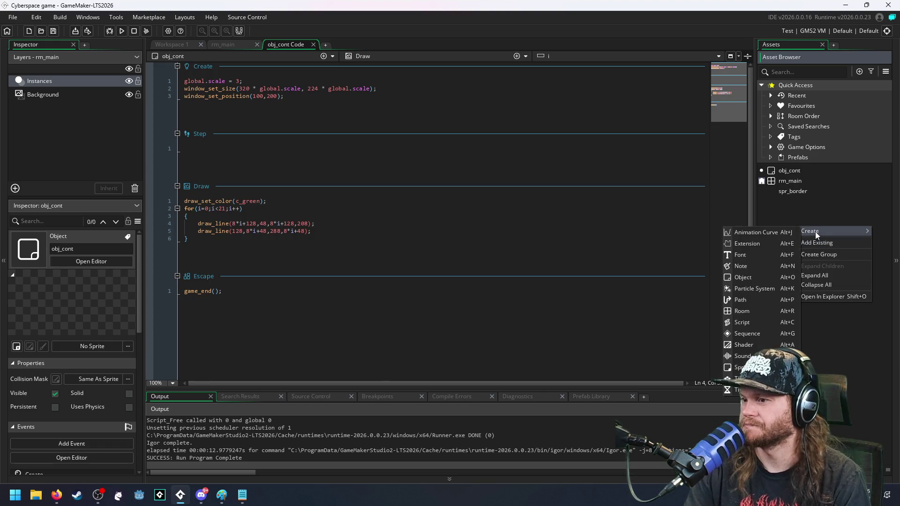
mouse_move(822, 231)
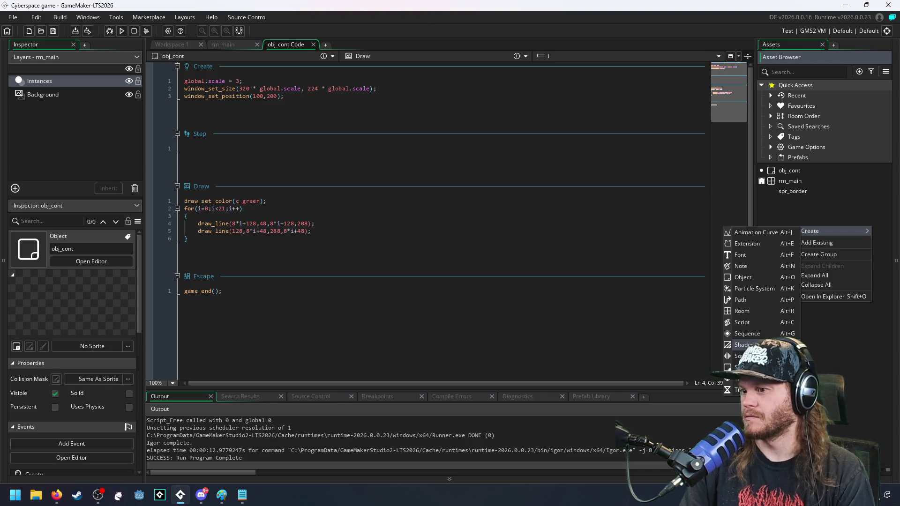
Step: Create a new sprite asset from the Asset Browser's Create submenu
left_click(740, 367)
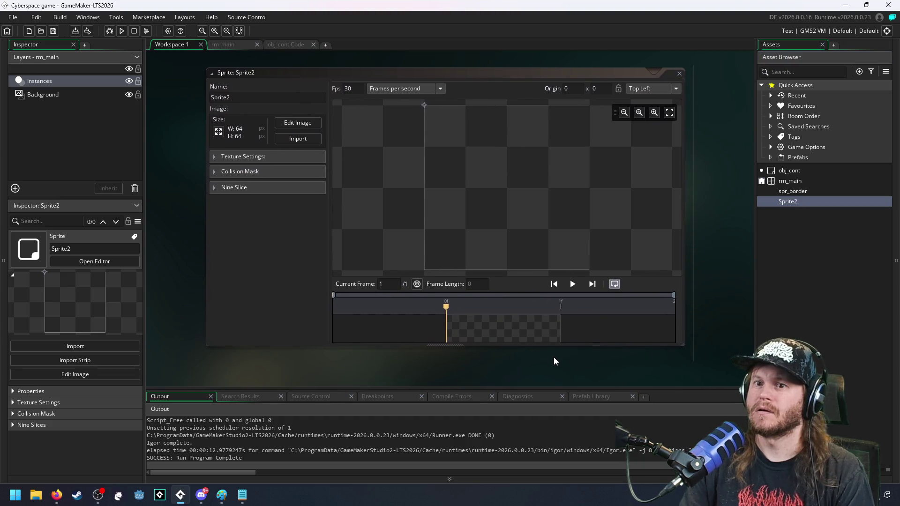
Step: Briefly view Sprite2's blank 64x64 image, then bring up its resize settings
left_click(281, 122)
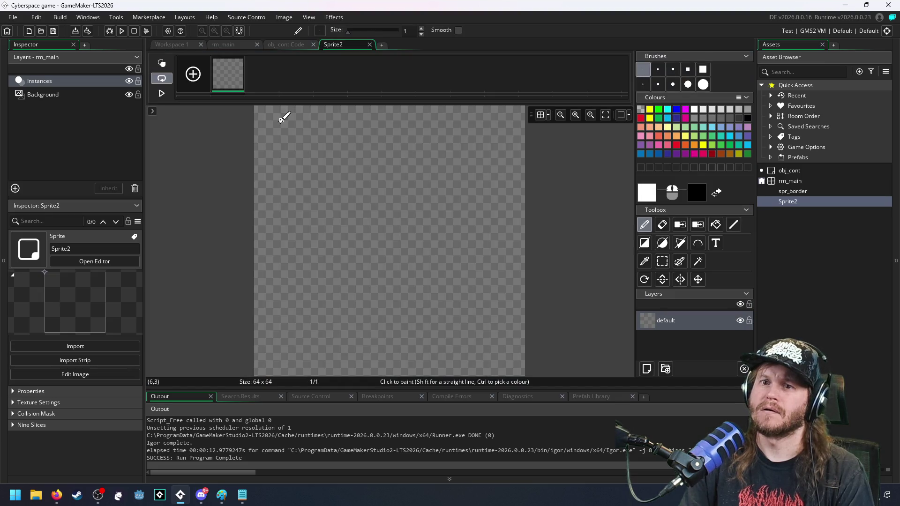
left_click(369, 45)
left_click(219, 131)
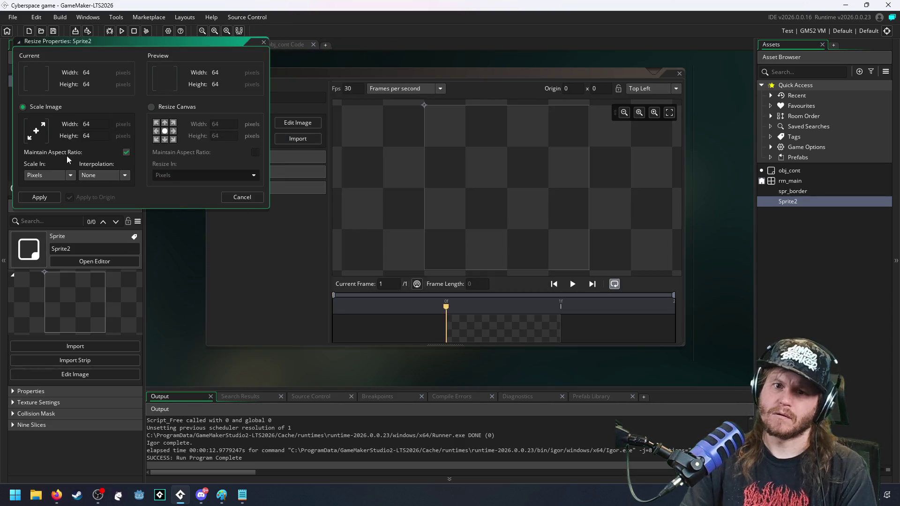
Step: Scale Sprite2 down to 8x8 pixels and apply the resize
left_click(100, 125)
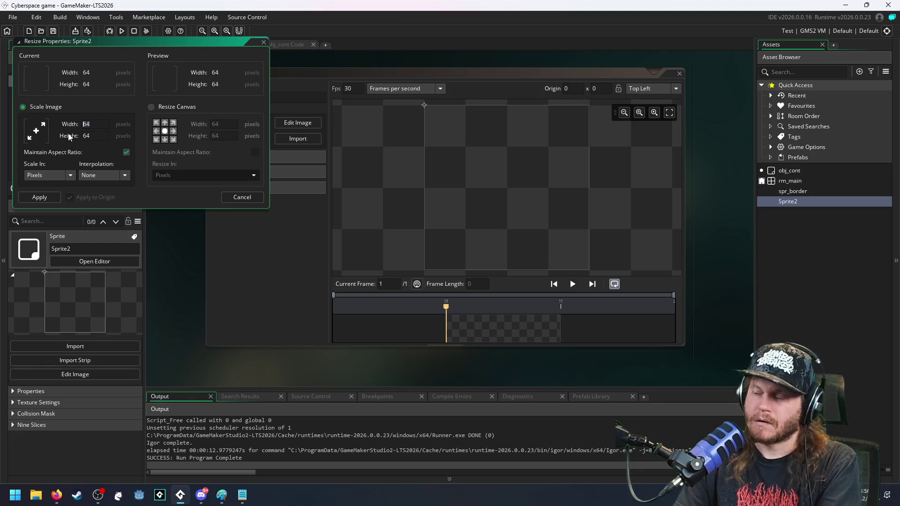
type("8")
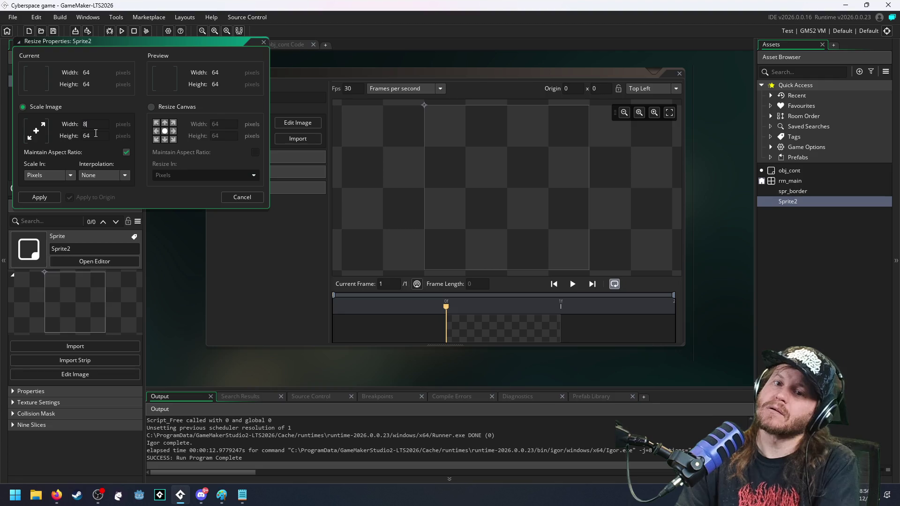
key("Return")
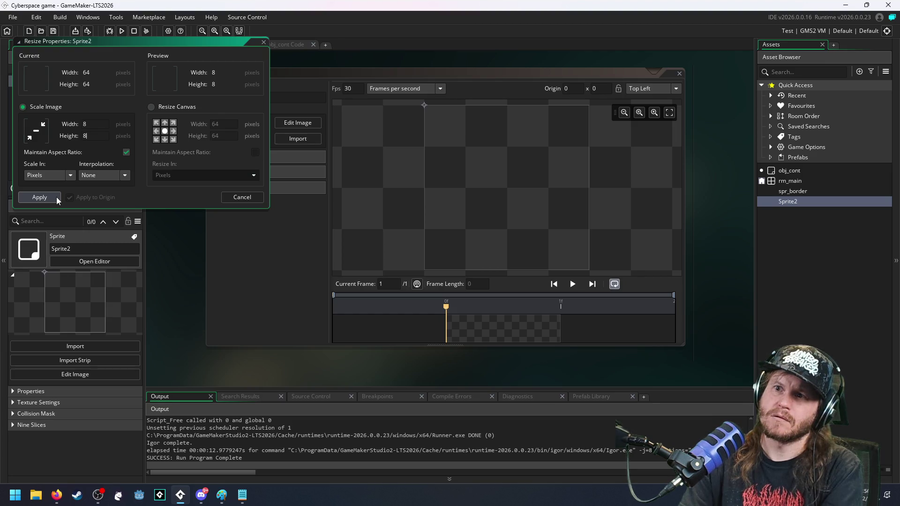
left_click(57, 197)
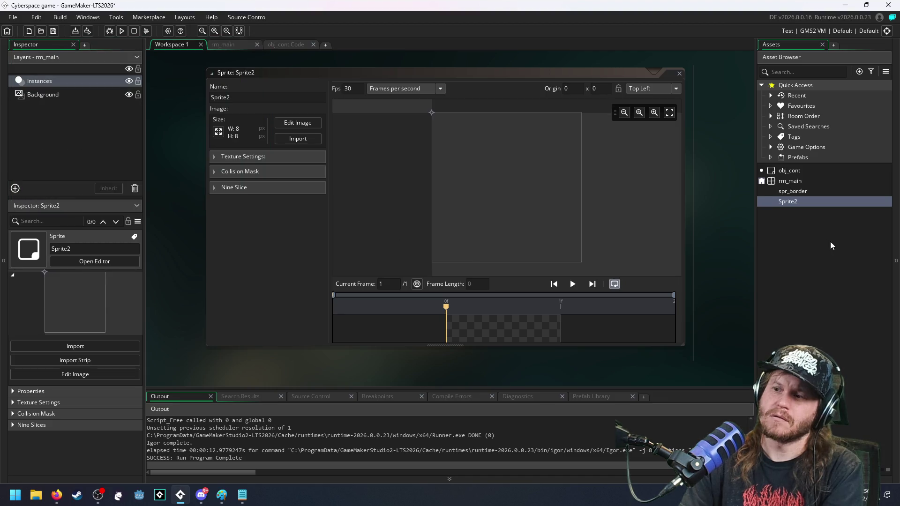
left_click(832, 310)
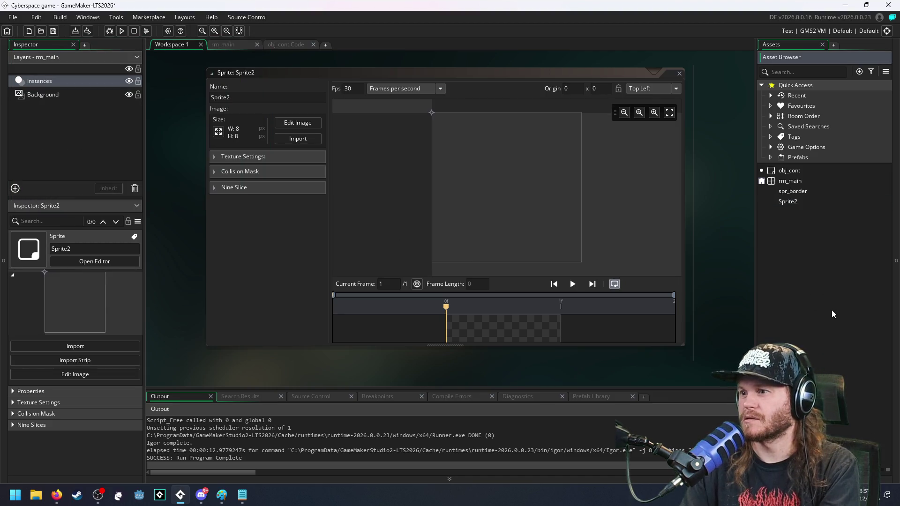
Step: Rename Sprite2 to spr_barracks in the Asset Browser
left_click(796, 200)
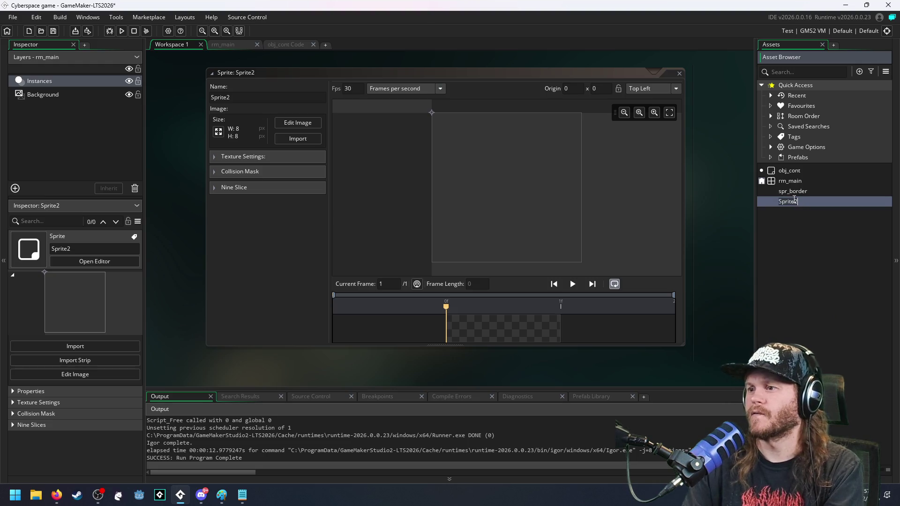
type("spr_barracks")
key("Return")
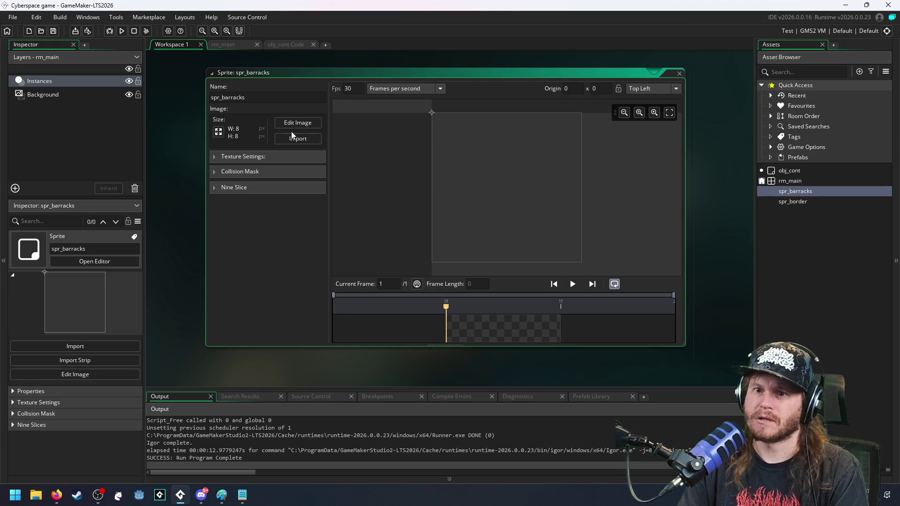
Step: Bring up the resize settings for spr_barracks with a 16x16 scale target
left_click(218, 132)
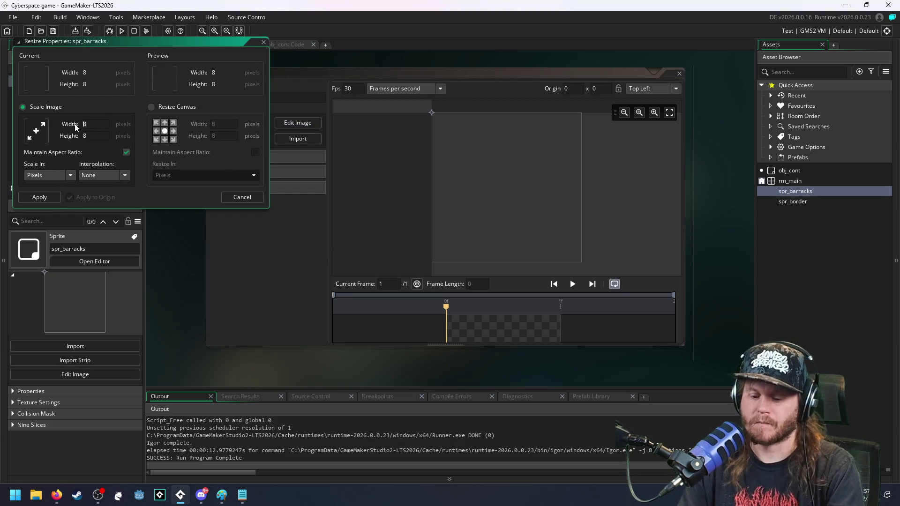
type("16")
type("6")
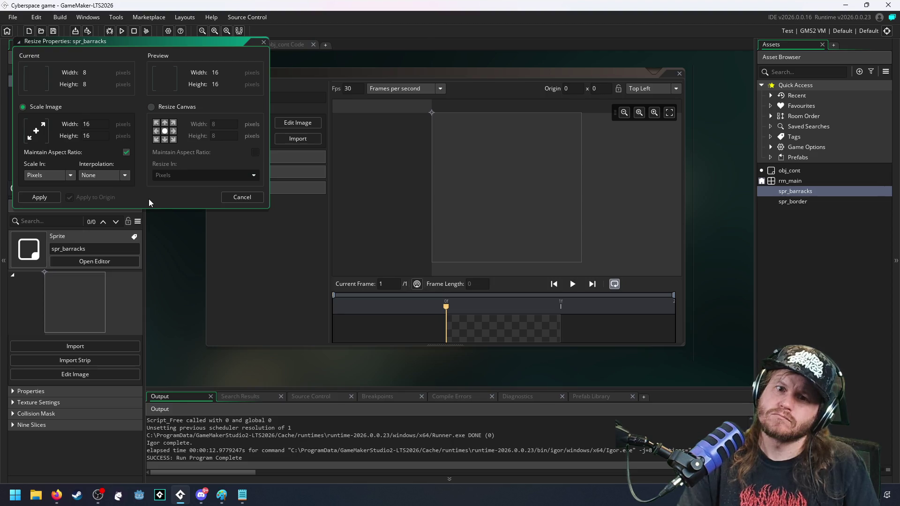
Step: Apply the 16x16 resize to spr_barracks and refocus its sprite window
left_click(36, 197)
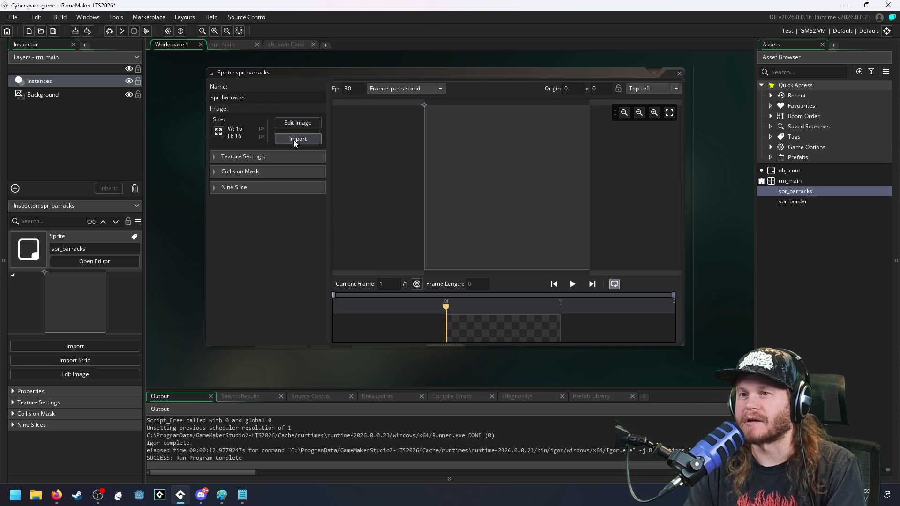
left_click(269, 128)
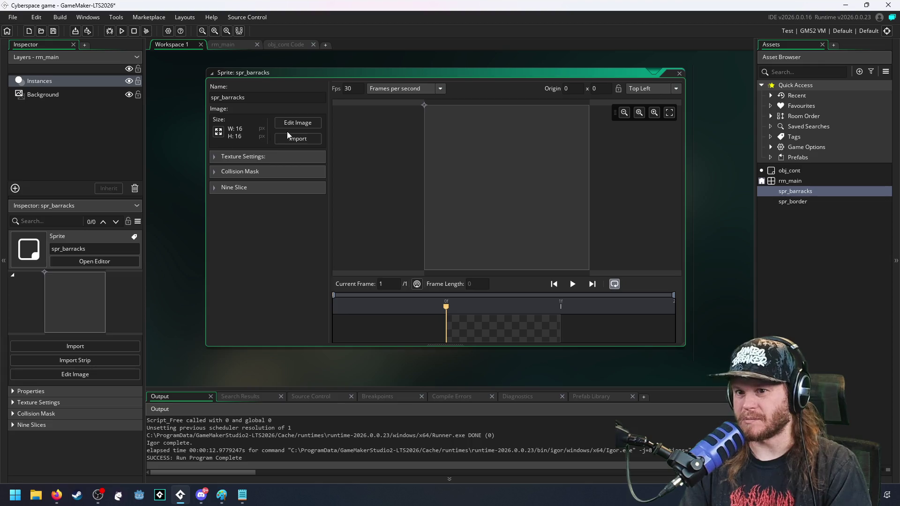
Step: Draw a bright green house outline on the spr_barracks canvas with the pencil
left_click(297, 123)
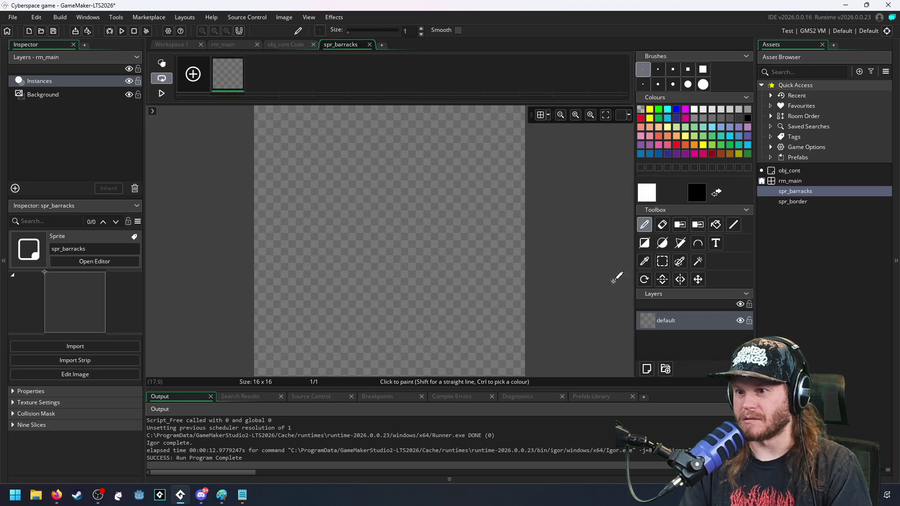
left_click(747, 154)
scroll(415, 298, "down", 1)
scroll(373, 340, "down", 1)
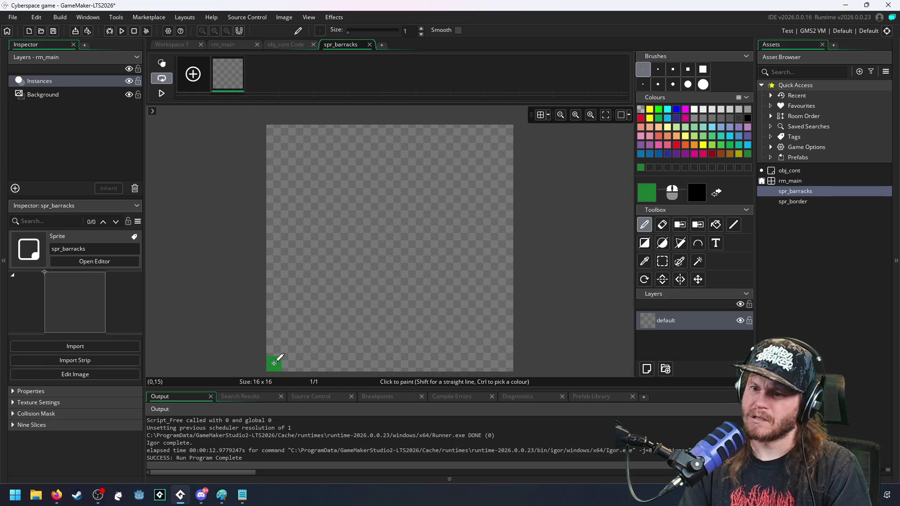
mouse_move(276, 362)
left_mouse_down()
mouse_move(282, 240)
mouse_move(392, 131)
mouse_move(506, 234)
mouse_move(508, 345)
mouse_move(454, 360)
mouse_move(283, 360)
left_mouse_up()
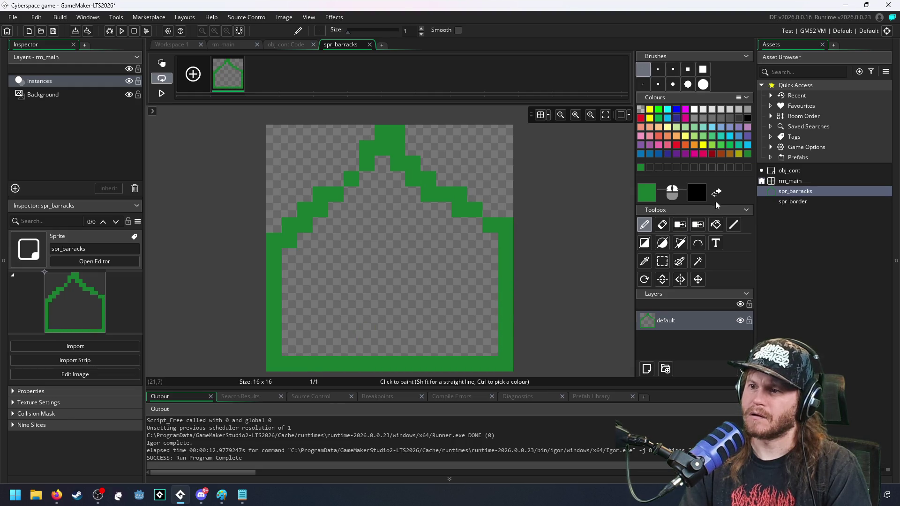
Step: Darken the green in the colour picker and fill the house interior with it
double_click(646, 192)
left_click_drag(273, 169, 274, 179)
left_click(400, 247)
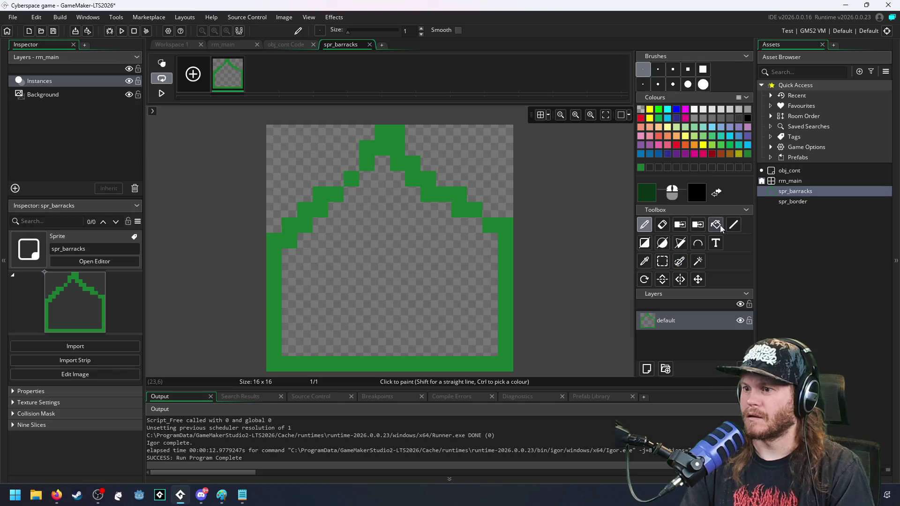
left_click(715, 225)
left_click(381, 349)
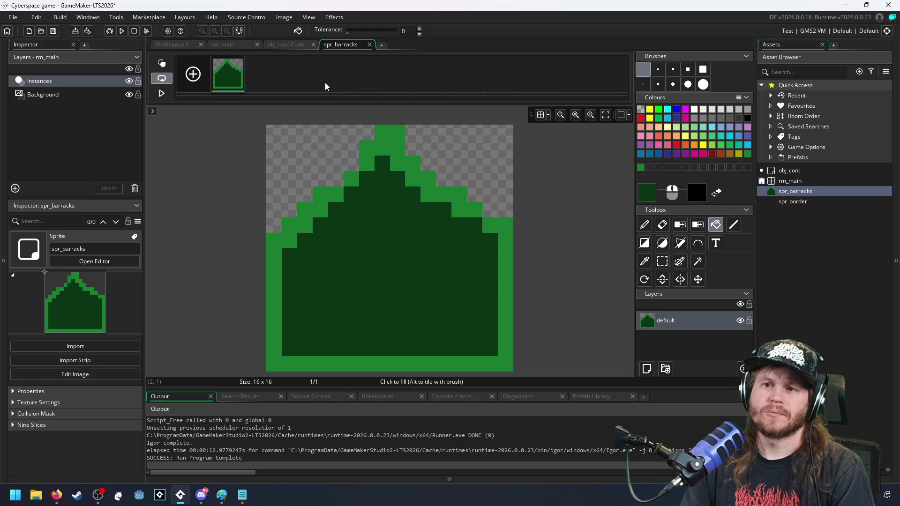
right_click(790, 236)
mouse_move(802, 241)
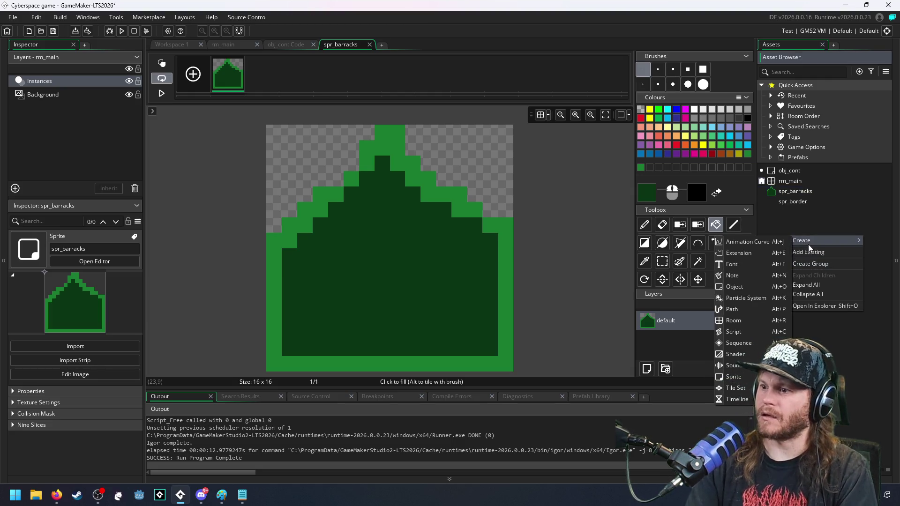
Step: Create a new empty object named obj_barracks in the Asset Browser
left_click(736, 286)
type("obj_barracks")
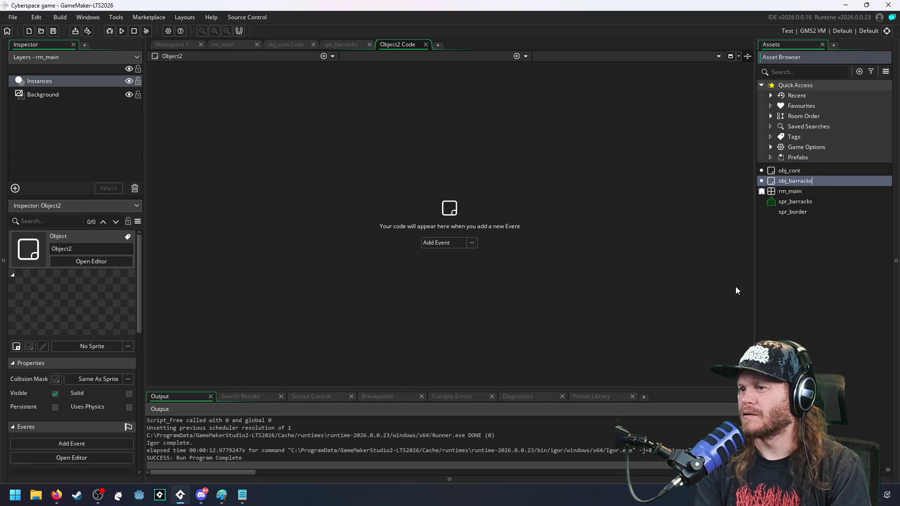
key("Return")
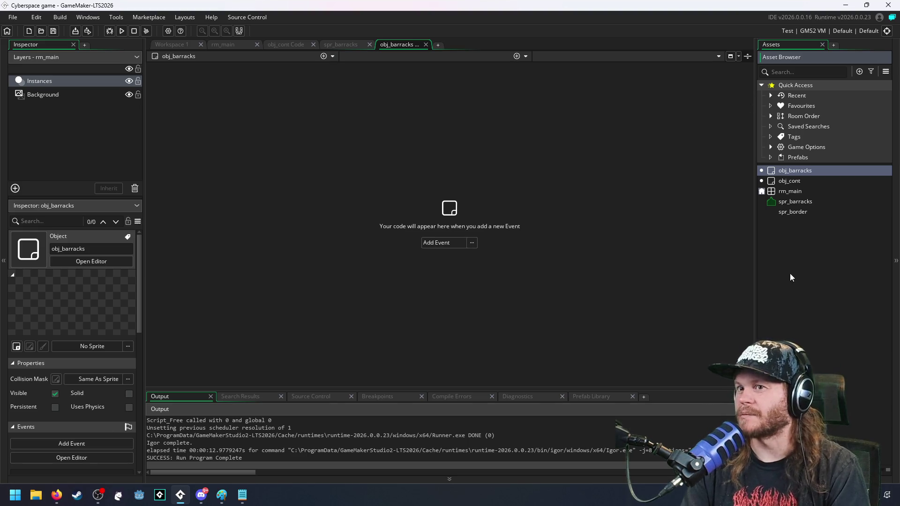
left_click(812, 265)
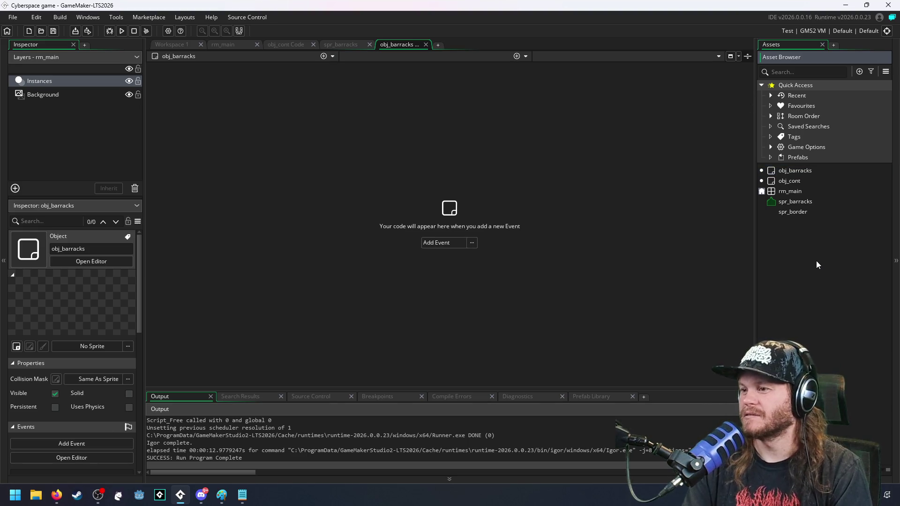
left_click(796, 171)
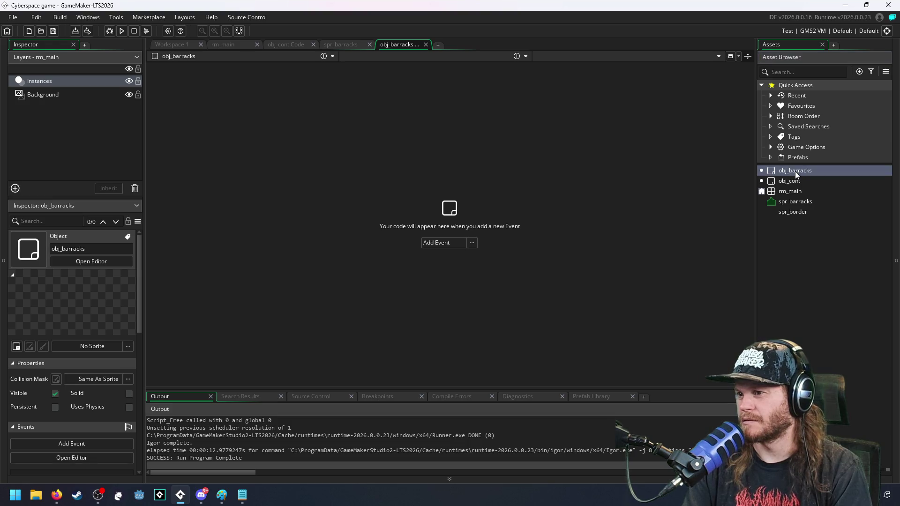
left_click(835, 326)
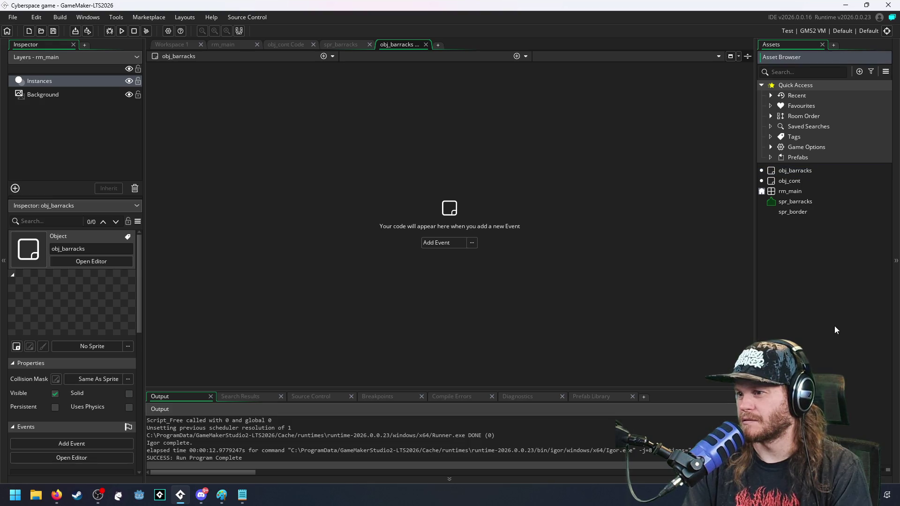
left_click(797, 174)
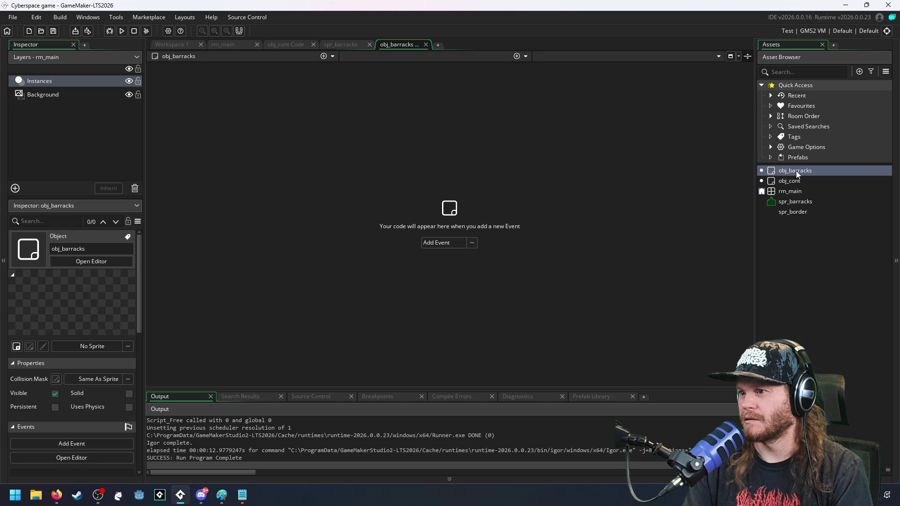
left_click(797, 225)
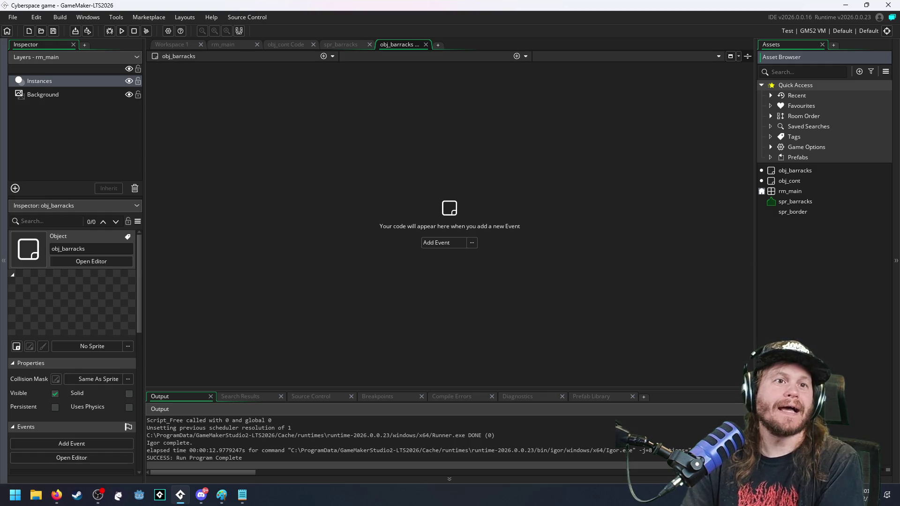
Step: Move the YouTube browser window over the GameMaker workspace
left_click_drag(334, 149, 420, 35)
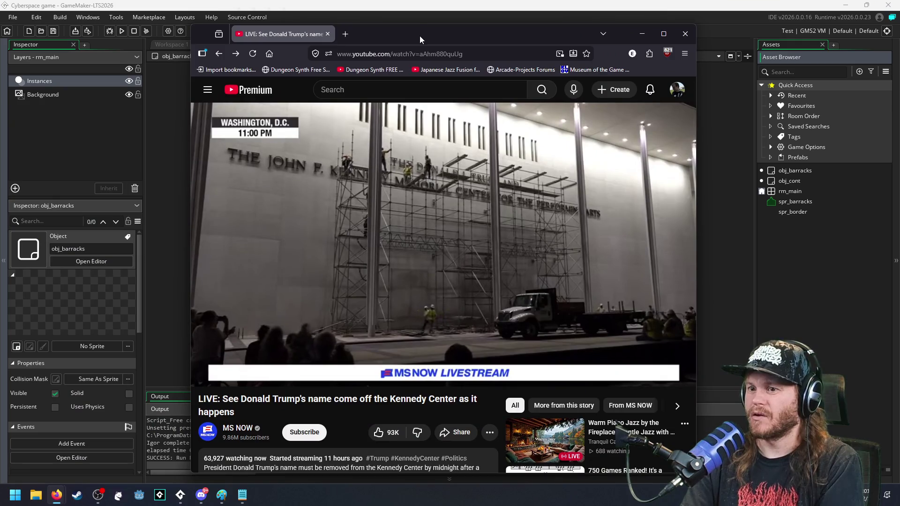